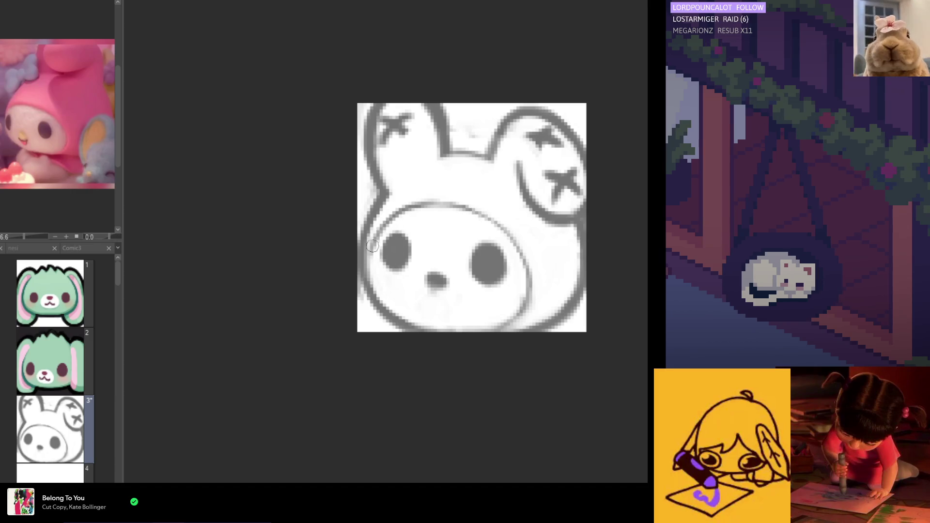
Erase the grey smudge under the bunny's nose, checking in the mirrored view.
{"action": "key", "text": "h"}
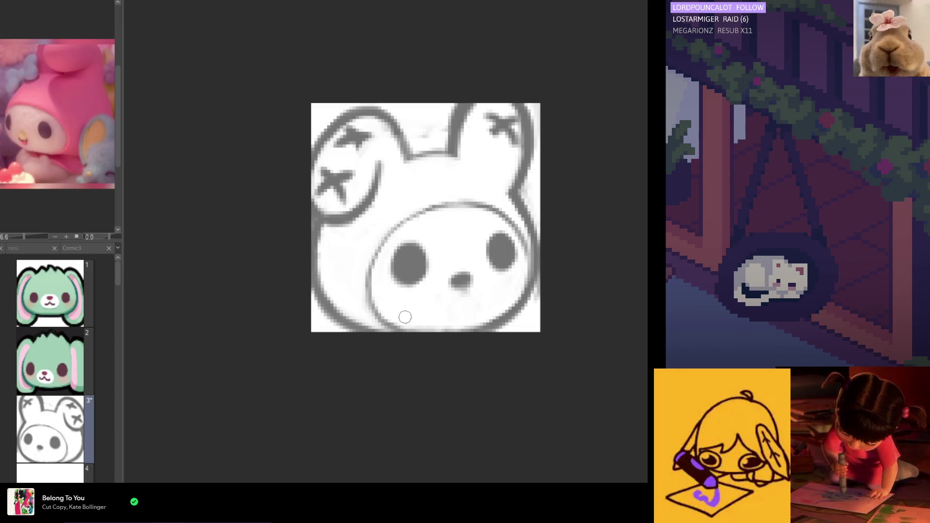
{"action": "left_click_drag", "start_coordinate": [445, 305], "coordinate": [451, 297]}
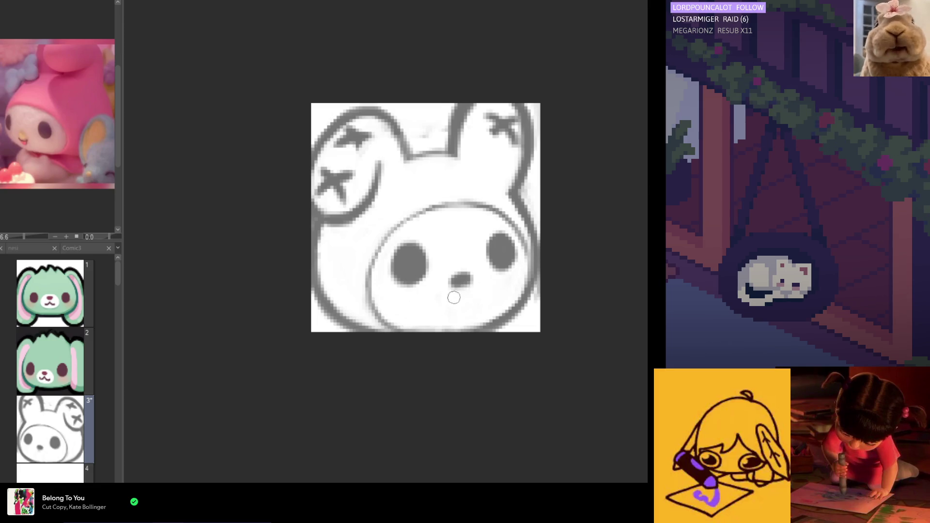
{"action": "key", "text": "h"}
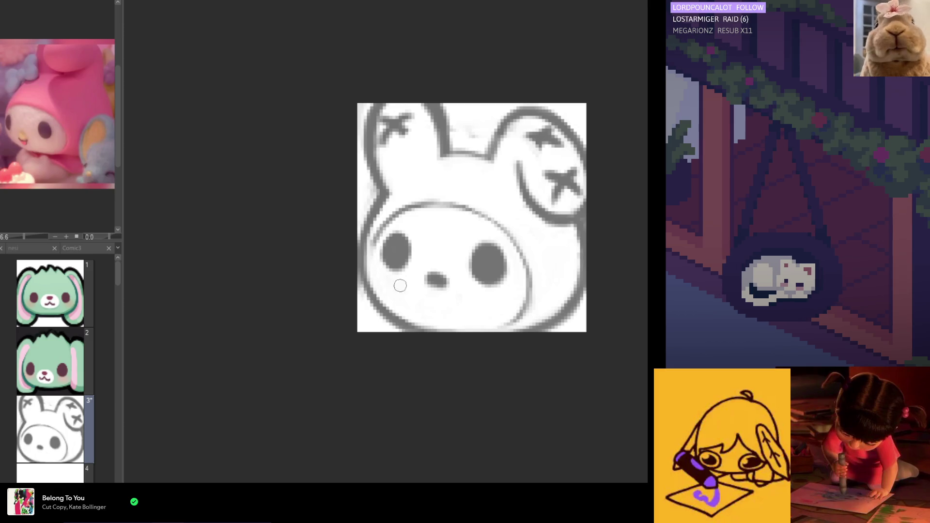
Reshape the nose into a smaller rounded blob and undo a stray mark below it.
{"action": "key", "text": "h"}
{"action": "mouse_move", "coordinate": [462, 276]}
{"action": "left_mouse_down"}
{"action": "mouse_move", "coordinate": [456, 286]}
{"action": "mouse_move", "coordinate": [469, 287]}
{"action": "left_mouse_up"}
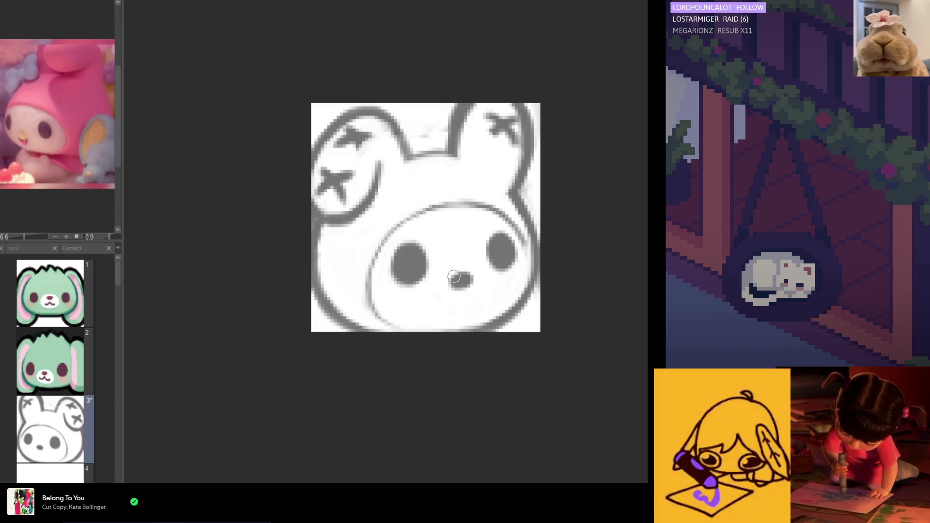
{"action": "left_click_drag", "start_coordinate": [463, 310], "coordinate": [458, 310]}
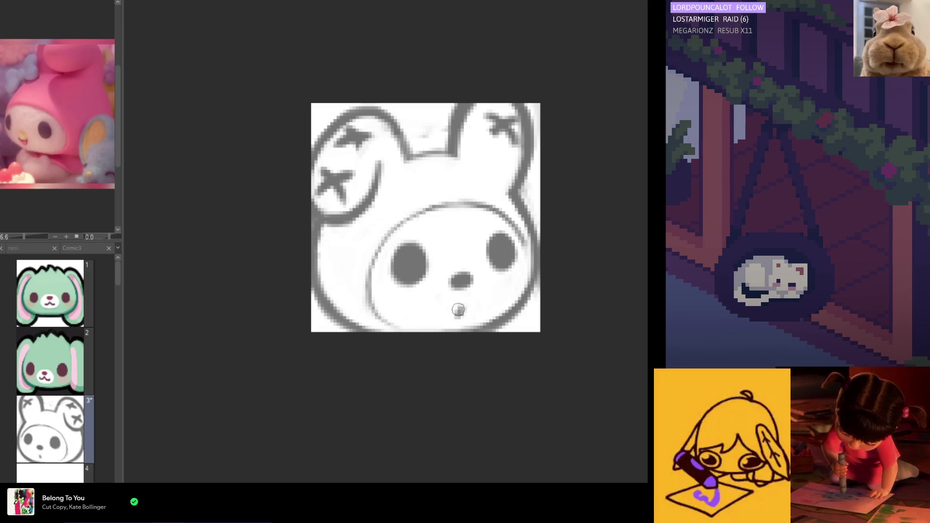
{"action": "key", "text": "ctrl+z"}
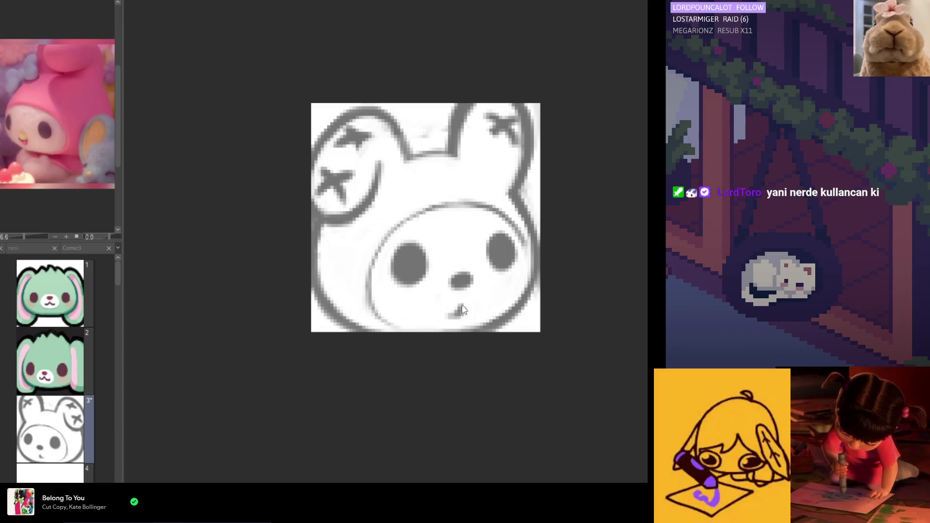
{"action": "key", "text": "h"}
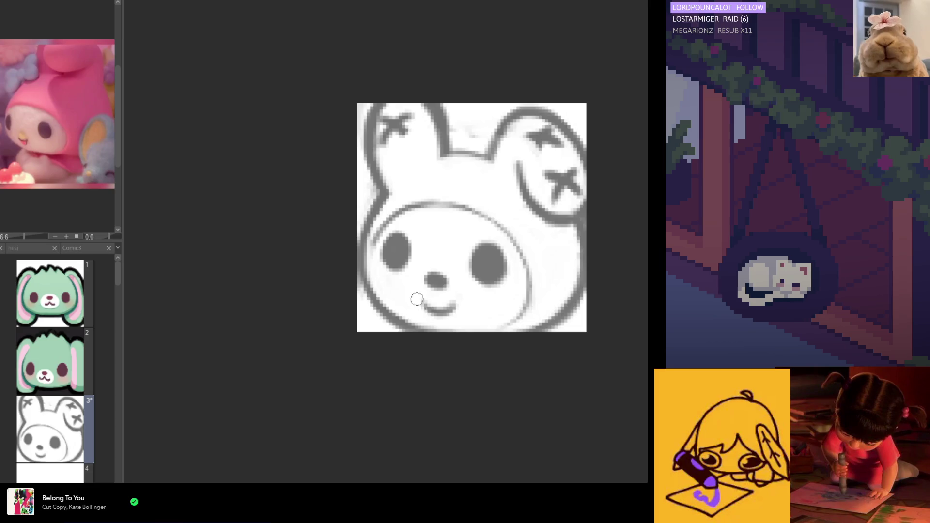
Add an upturned stroke at the mouth's end to form a small smile, comparing mirrored views.
{"action": "key", "text": "h"}
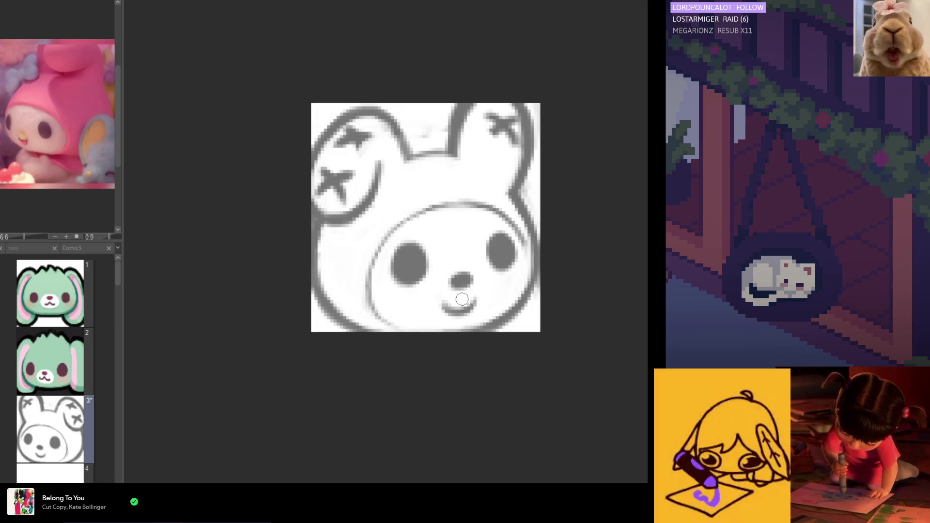
{"action": "key", "text": "h"}
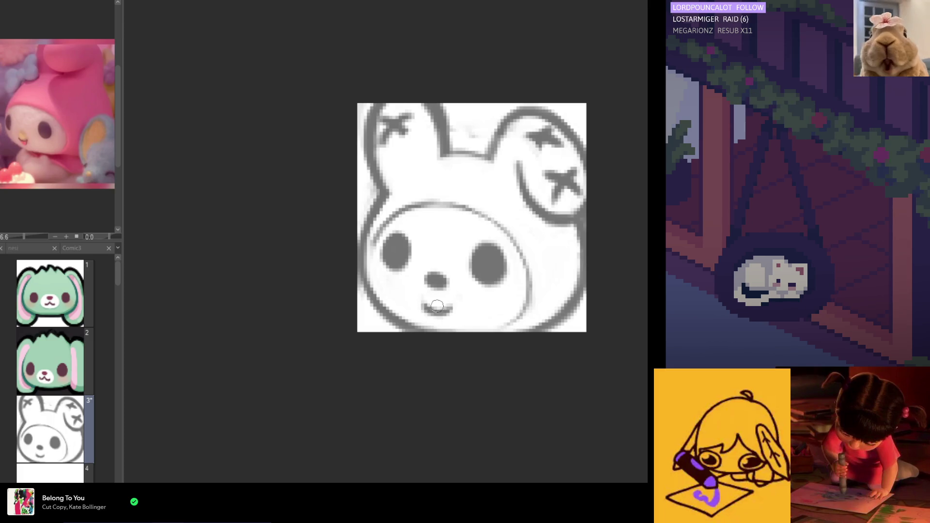
{"action": "key", "text": "h"}
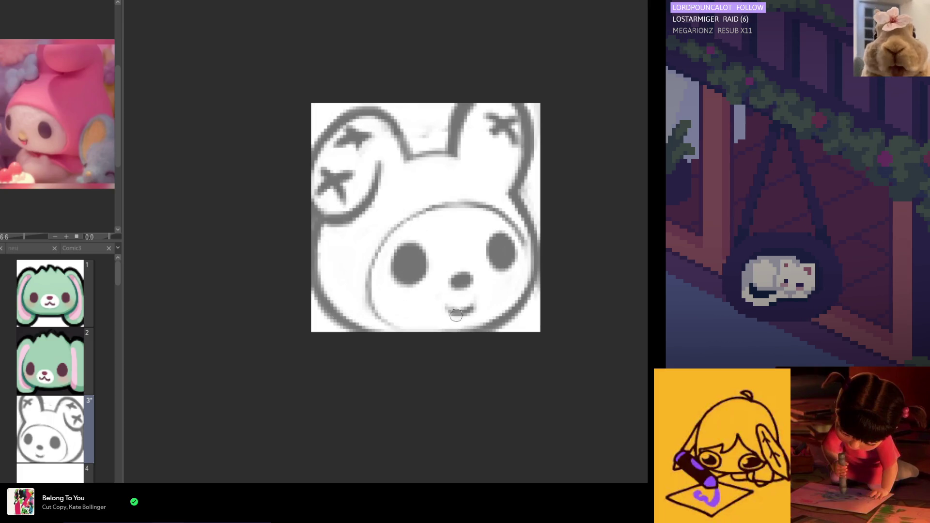
{"action": "left_click_drag", "start_coordinate": [474, 292], "coordinate": [466, 310]}
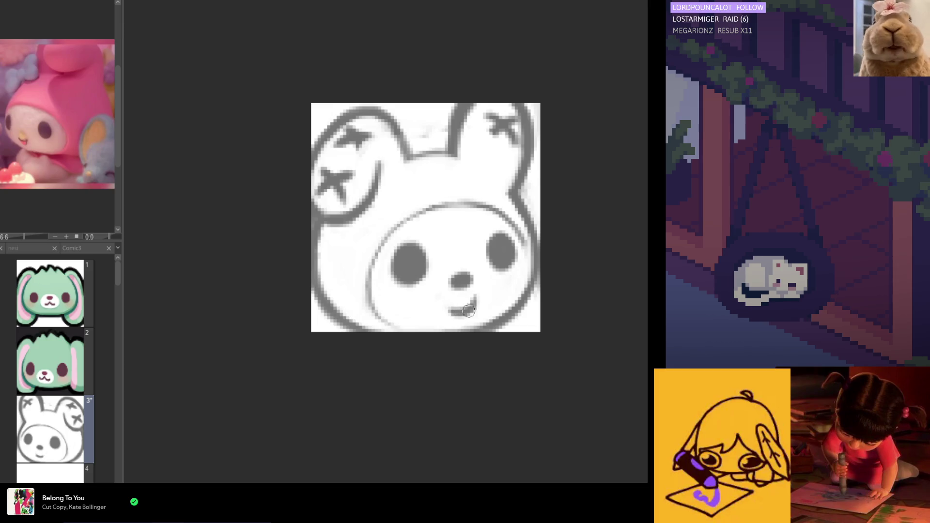
{"action": "key", "text": "h"}
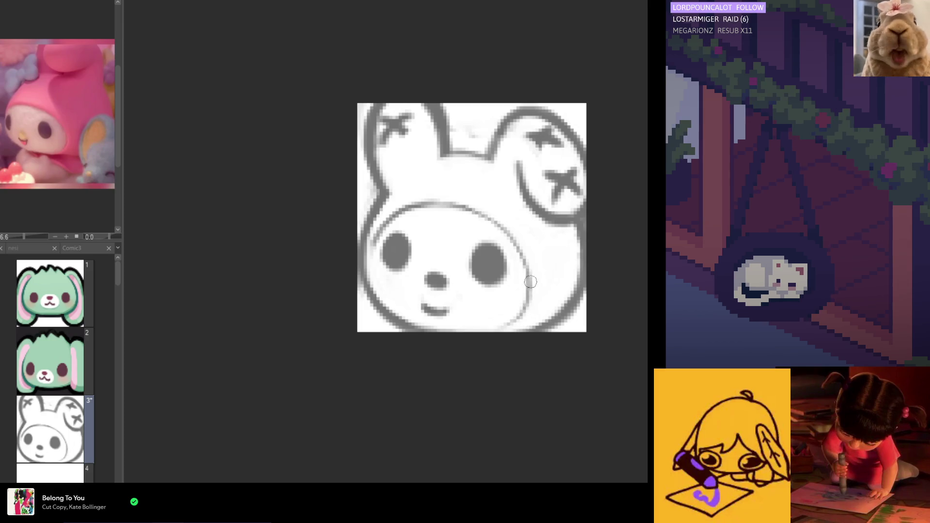
{"action": "key", "text": "h"}
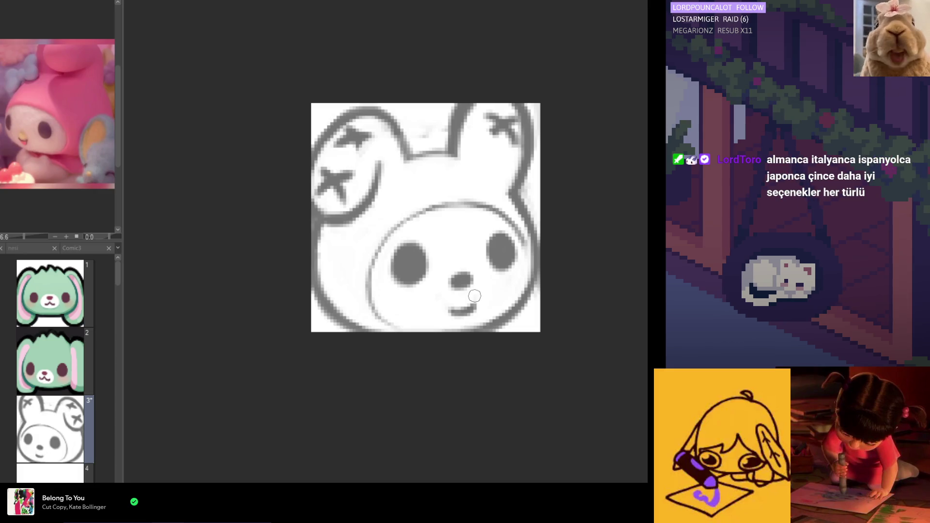
{"action": "key", "text": "h"}
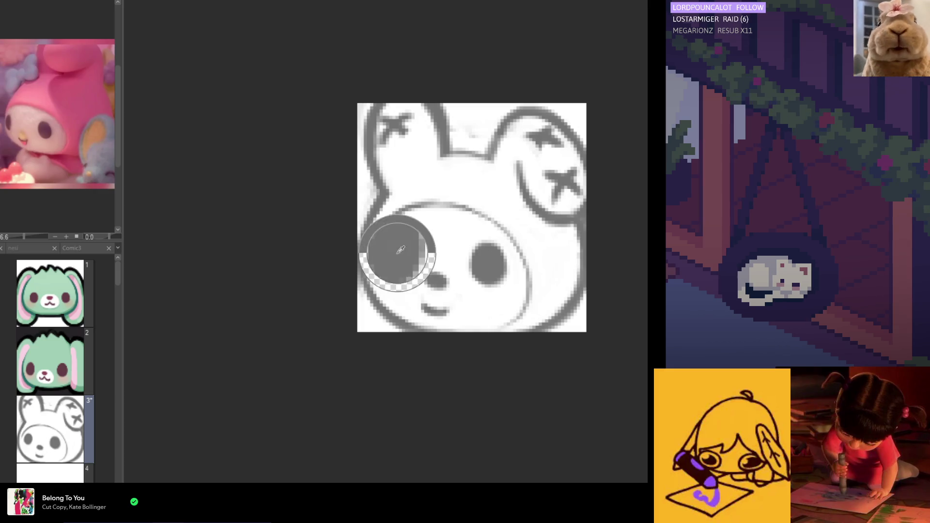
Erase the X mark on the left ear and lighten its inner edge.
{"action": "mouse_move", "coordinate": [392, 107]}
{"action": "left_mouse_down"}
{"action": "mouse_move", "coordinate": [402, 121]}
{"action": "mouse_move", "coordinate": [390, 126]}
{"action": "left_mouse_up"}
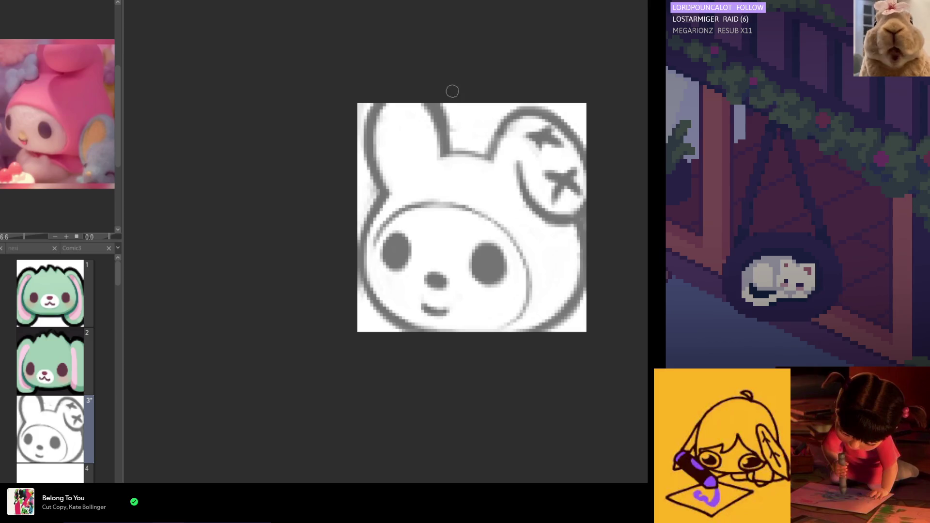
{"action": "left_click_drag", "start_coordinate": [421, 106], "coordinate": [432, 158]}
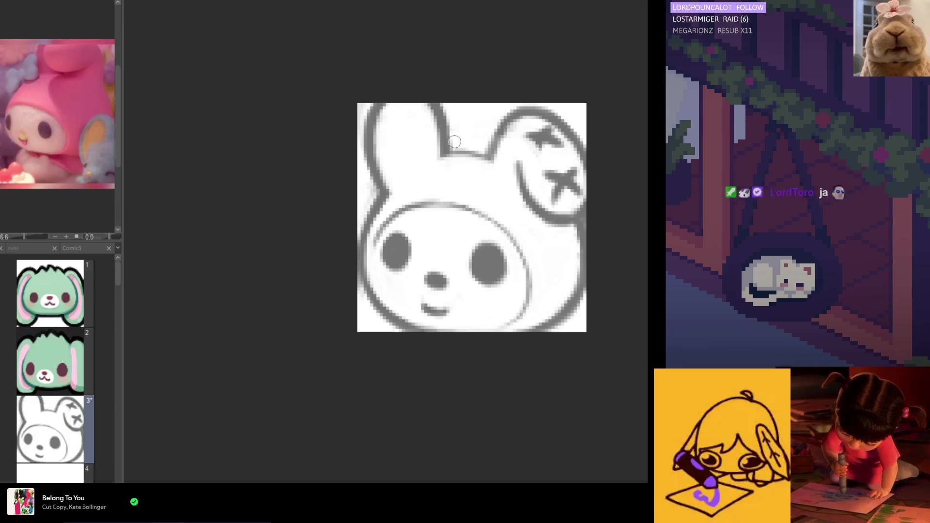
{"action": "key", "text": "h"}
{"action": "key", "text": "h"}
Touch up the outline between the ears, remove a smudge near the X-marked ear, and restroke the left ear tip.
{"action": "mouse_move", "coordinate": [463, 140]}
{"action": "left_mouse_down"}
{"action": "mouse_move", "coordinate": [451, 160]}
{"action": "mouse_move", "coordinate": [490, 163]}
{"action": "left_mouse_up"}
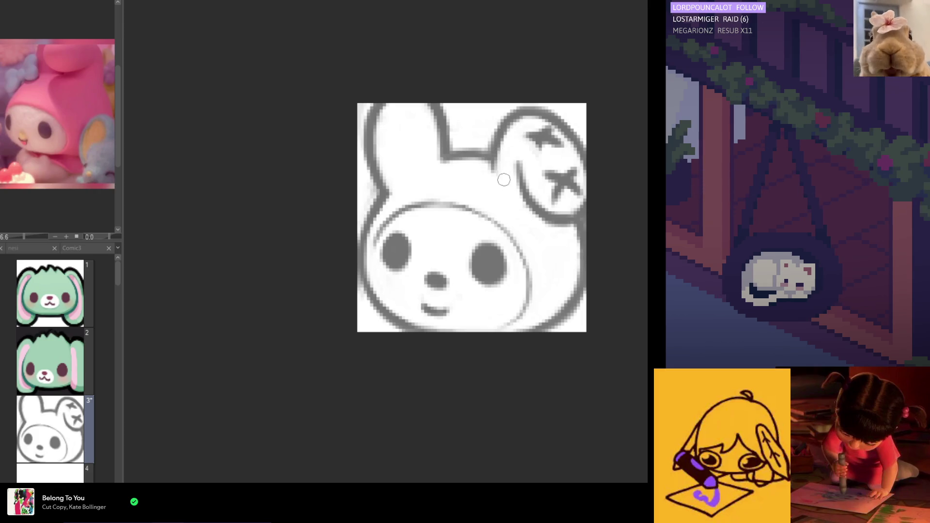
{"action": "key", "text": "h"}
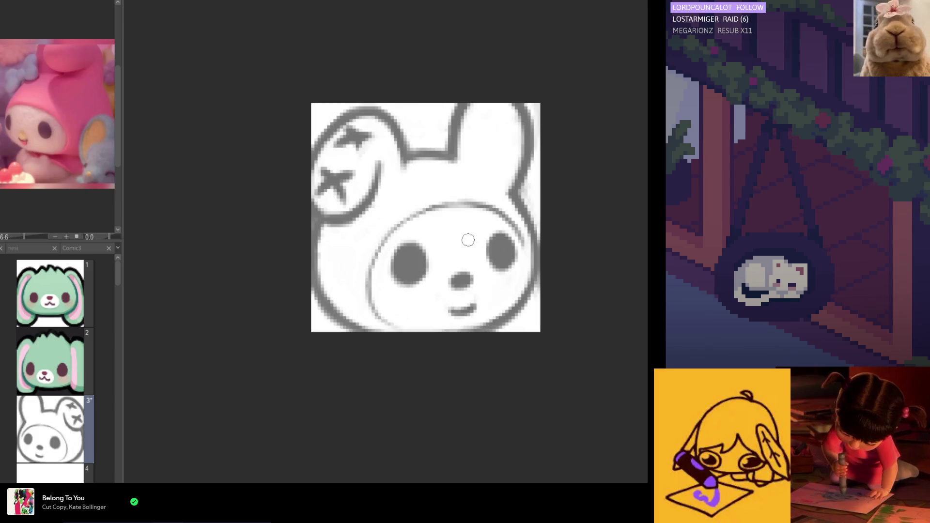
{"action": "key", "text": "h"}
{"action": "left_click_drag", "start_coordinate": [535, 138], "coordinate": [543, 135]}
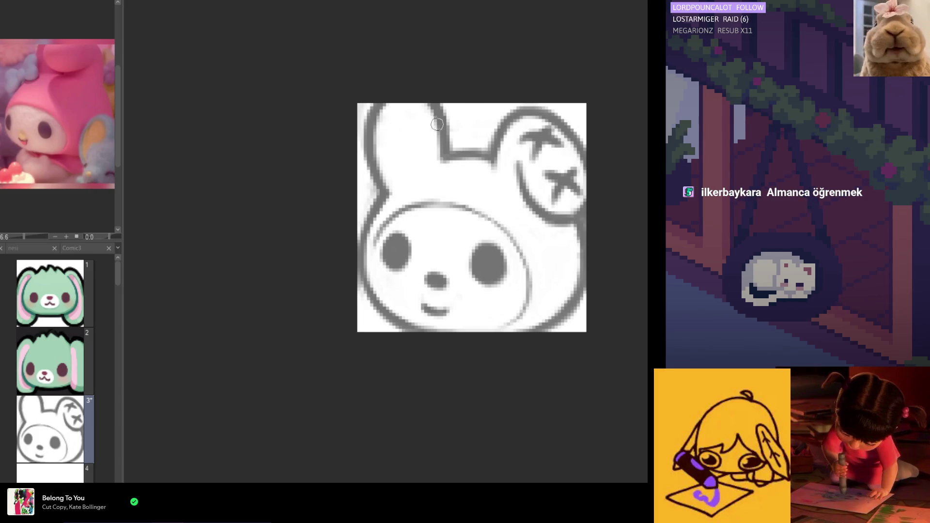
{"action": "mouse_move", "coordinate": [382, 114]}
{"action": "left_mouse_down"}
{"action": "mouse_move", "coordinate": [397, 123]}
{"action": "mouse_move", "coordinate": [390, 118]}
{"action": "left_mouse_up"}
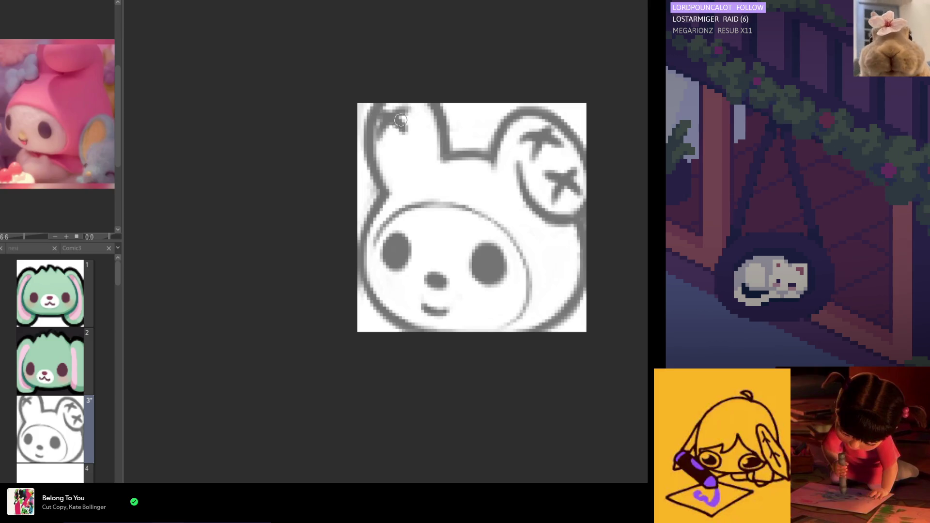
Redraw and thicken the curve down the inner left ear.
{"action": "left_click_drag", "start_coordinate": [409, 145], "coordinate": [387, 174]}
{"action": "key", "text": "ctrl+z"}
{"action": "left_click_drag", "start_coordinate": [411, 145], "coordinate": [390, 175]}
{"action": "mouse_move", "coordinate": [415, 140]}
{"action": "left_mouse_down"}
{"action": "mouse_move", "coordinate": [386, 179]}
{"action": "mouse_move", "coordinate": [413, 166]}
{"action": "left_mouse_up"}
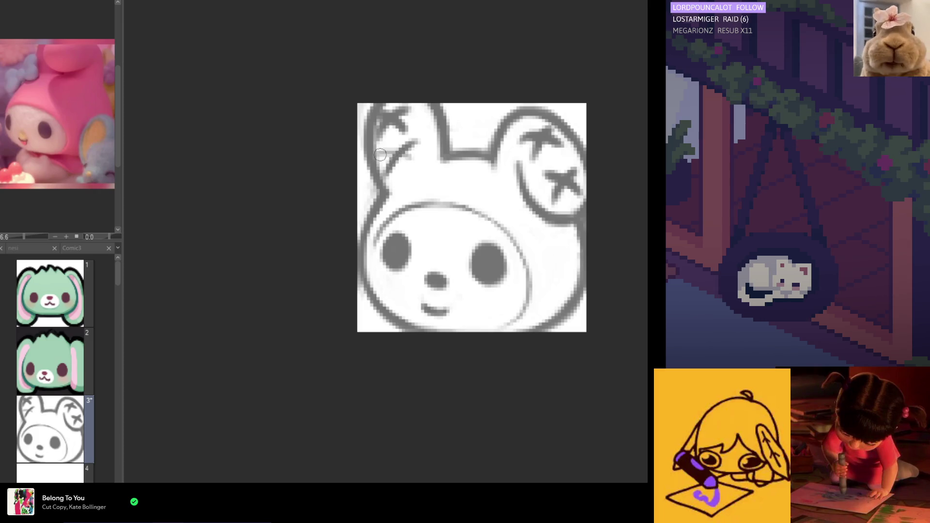
{"action": "key", "text": "h"}
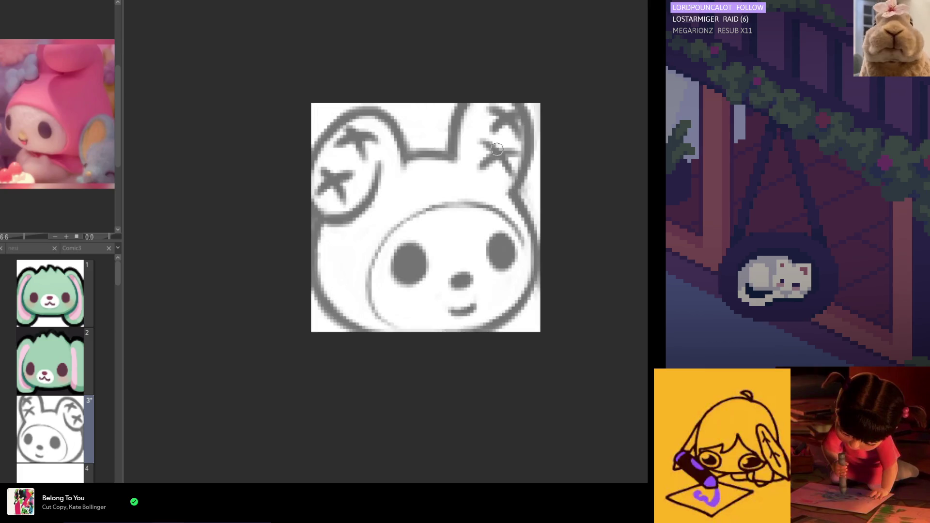
Erase the right ear's inner curve and stray mark, then draw a new inner curve.
{"action": "mouse_move", "coordinate": [509, 166]}
{"action": "left_mouse_down"}
{"action": "mouse_move", "coordinate": [486, 145]}
{"action": "mouse_move", "coordinate": [490, 96]}
{"action": "mouse_move", "coordinate": [488, 111]}
{"action": "mouse_move", "coordinate": [509, 109]}
{"action": "left_mouse_up"}
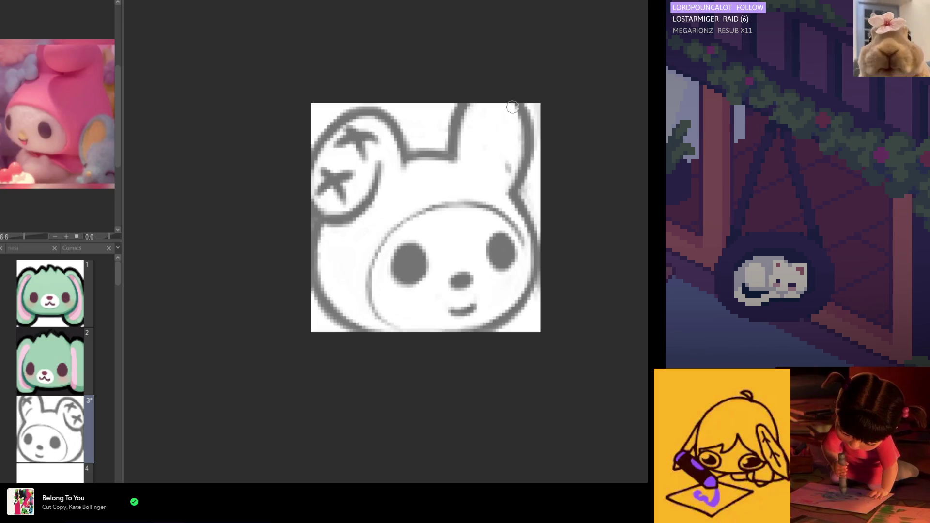
{"action": "left_click_drag", "start_coordinate": [496, 174], "coordinate": [509, 169]}
{"action": "left_click_drag", "start_coordinate": [509, 121], "coordinate": [494, 129]}
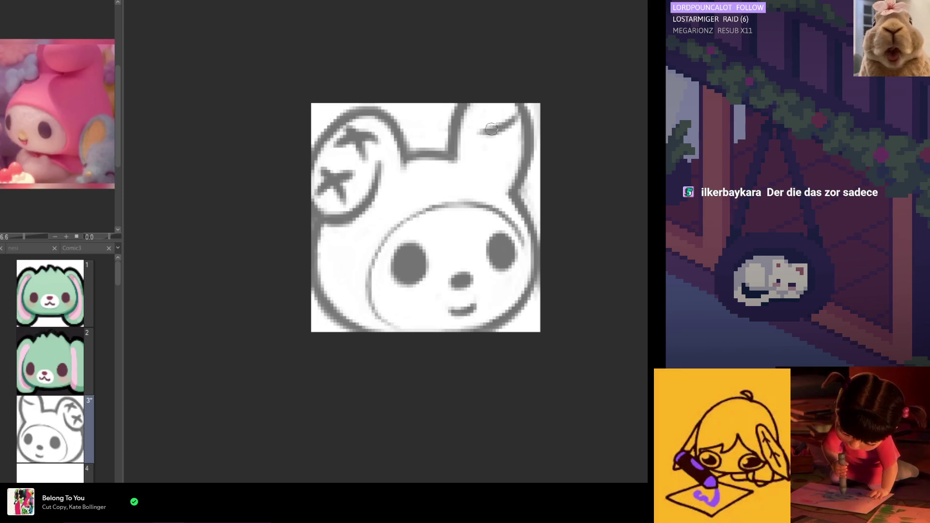
{"action": "key", "text": "h"}
Draw a second X on the left ear, redoing strokes until it matches the other ear.
{"action": "key", "text": "ctrl+z"}
{"action": "left_click_drag", "start_coordinate": [392, 118], "coordinate": [416, 134]}
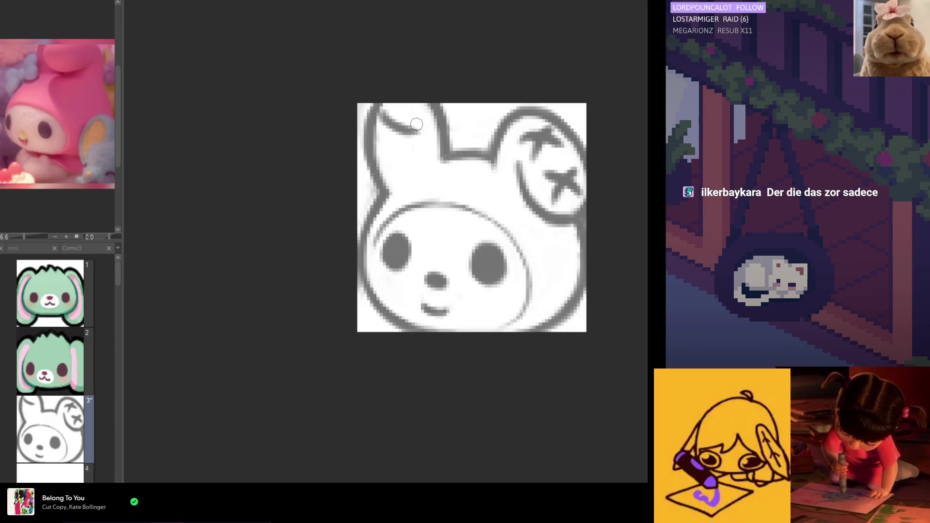
{"action": "key", "text": "ctrl+z"}
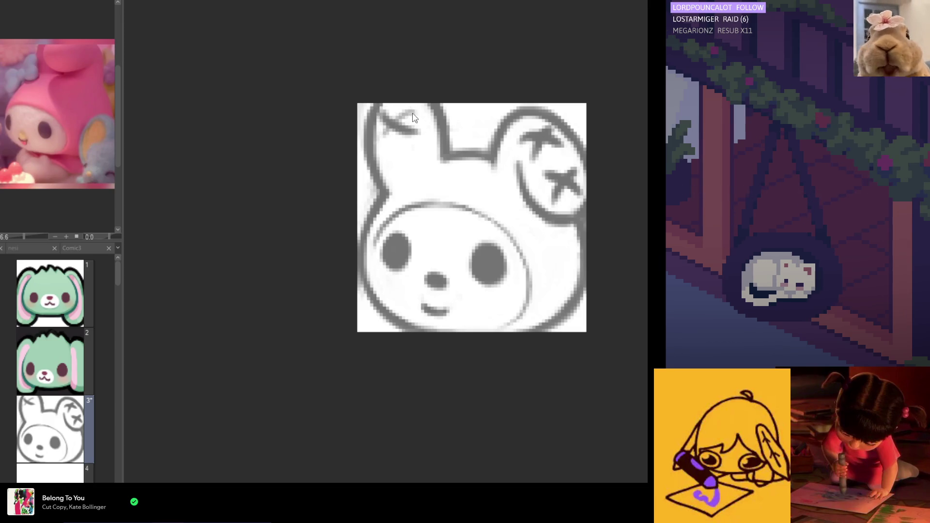
{"action": "left_click_drag", "start_coordinate": [414, 110], "coordinate": [379, 141]}
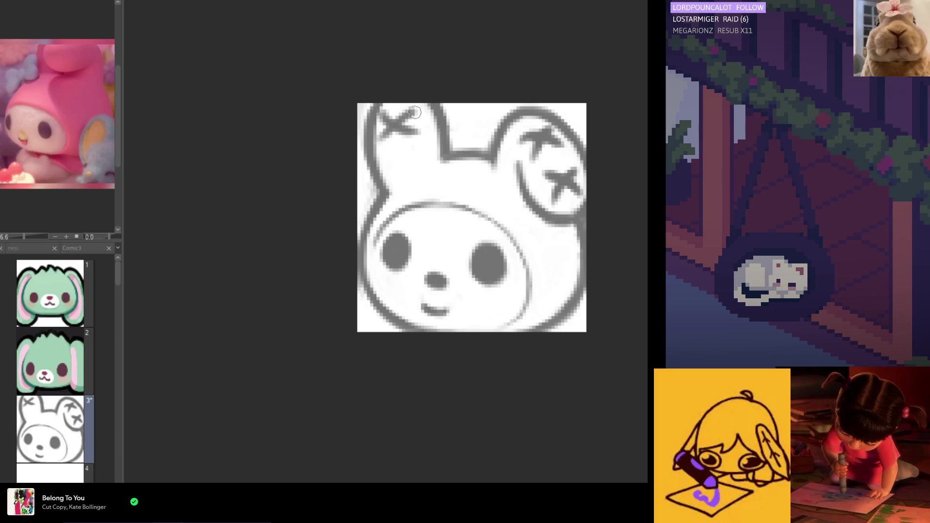
{"action": "key", "text": "ctrl+z"}
{"action": "mouse_move", "coordinate": [412, 110]}
{"action": "left_mouse_down"}
{"action": "mouse_move", "coordinate": [380, 141]}
{"action": "mouse_move", "coordinate": [393, 173]}
{"action": "mouse_move", "coordinate": [412, 161]}
{"action": "left_mouse_up"}
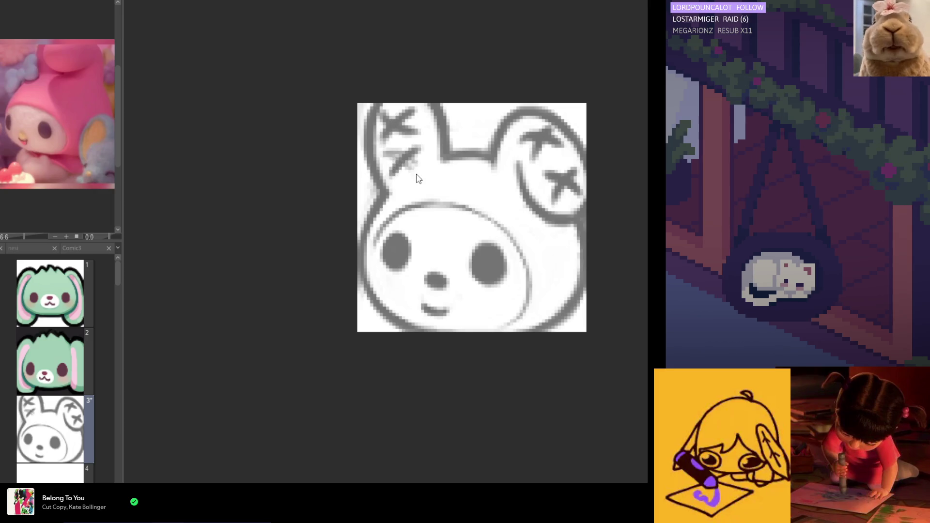
{"action": "left_click_drag", "start_coordinate": [390, 156], "coordinate": [412, 172]}
{"action": "key", "text": "h"}
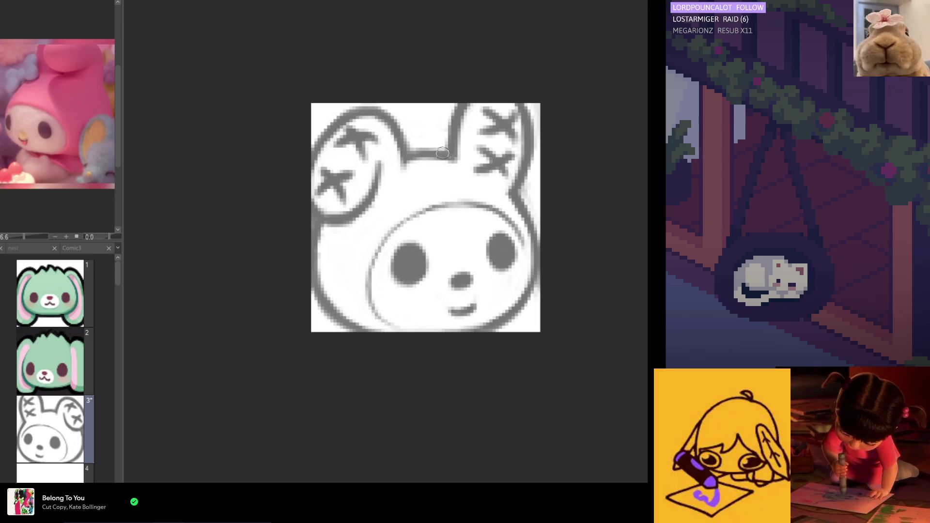
{"action": "key", "text": "h"}
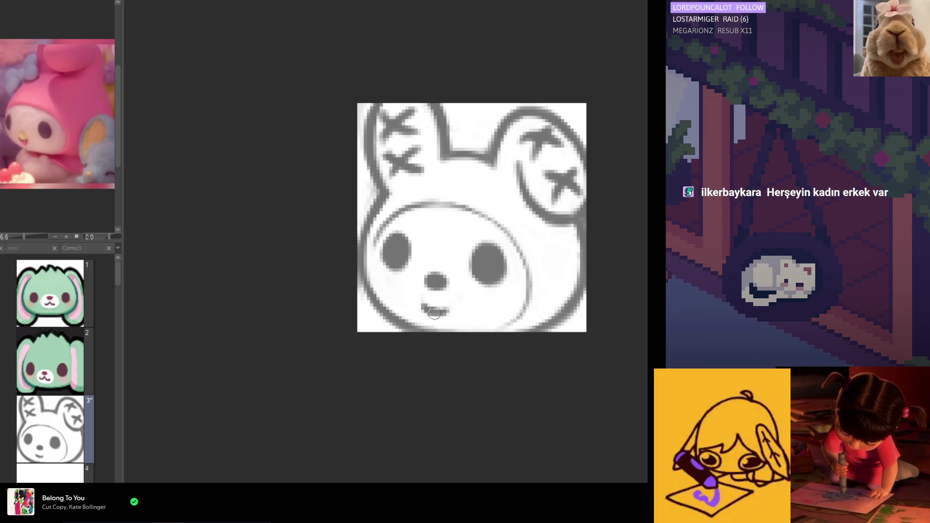
Extend the mouth and add an upturned right flick to make a w-shaped cat smile.
{"action": "left_click_drag", "start_coordinate": [433, 312], "coordinate": [449, 308]}
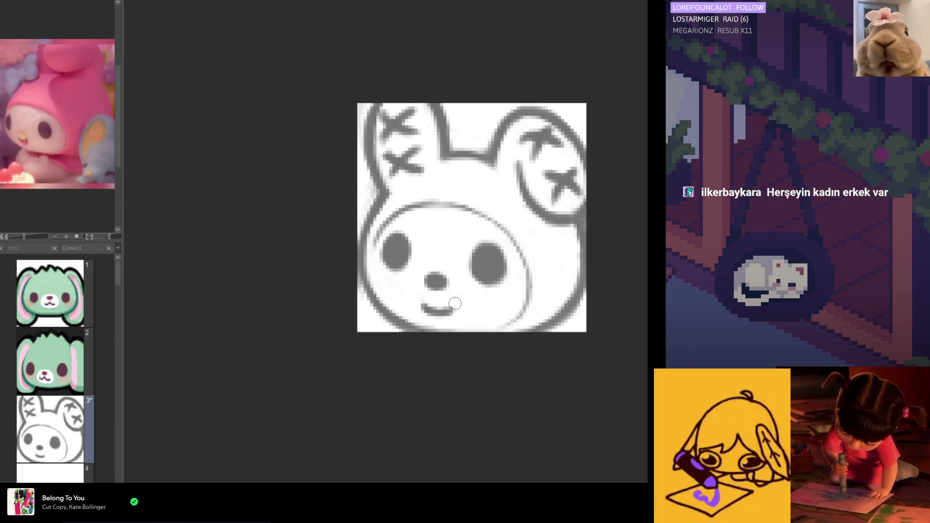
{"action": "key", "text": "h"}
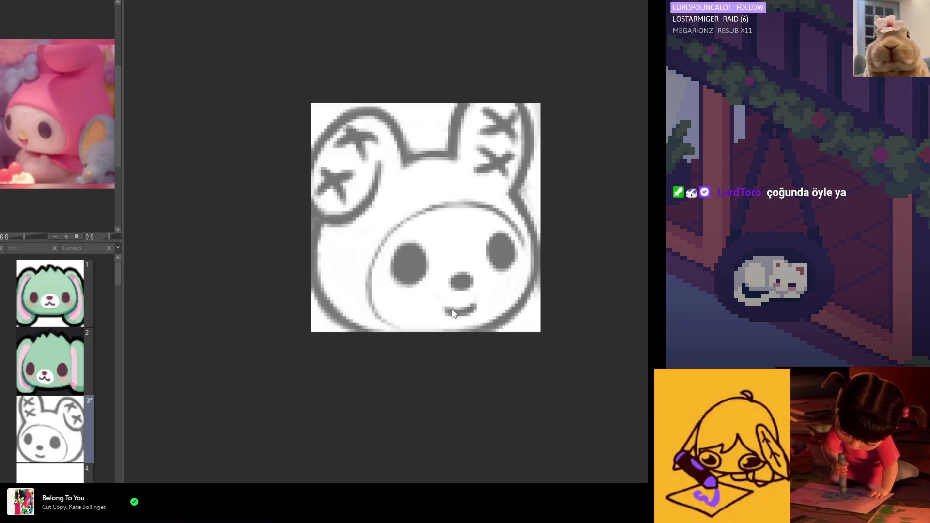
{"action": "left_click_drag", "start_coordinate": [472, 303], "coordinate": [481, 302]}
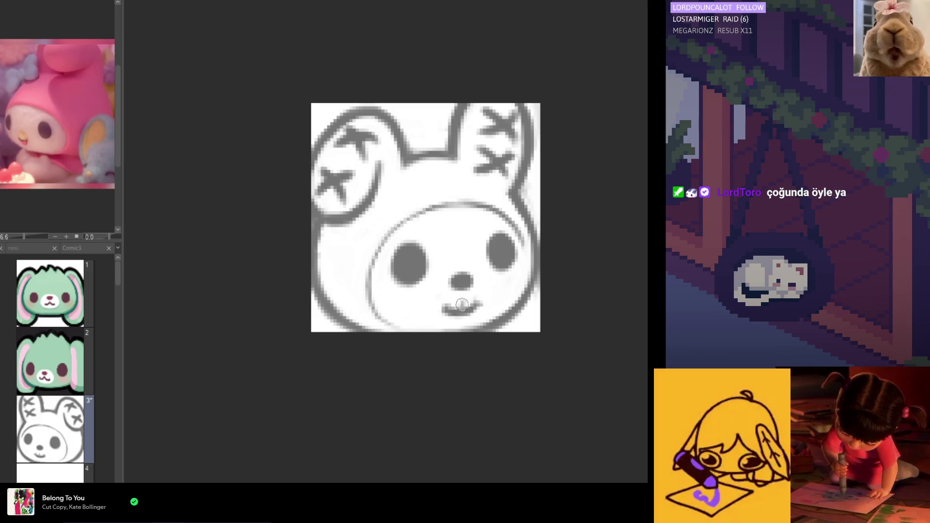
{"action": "left_click_drag", "start_coordinate": [449, 310], "coordinate": [461, 309]}
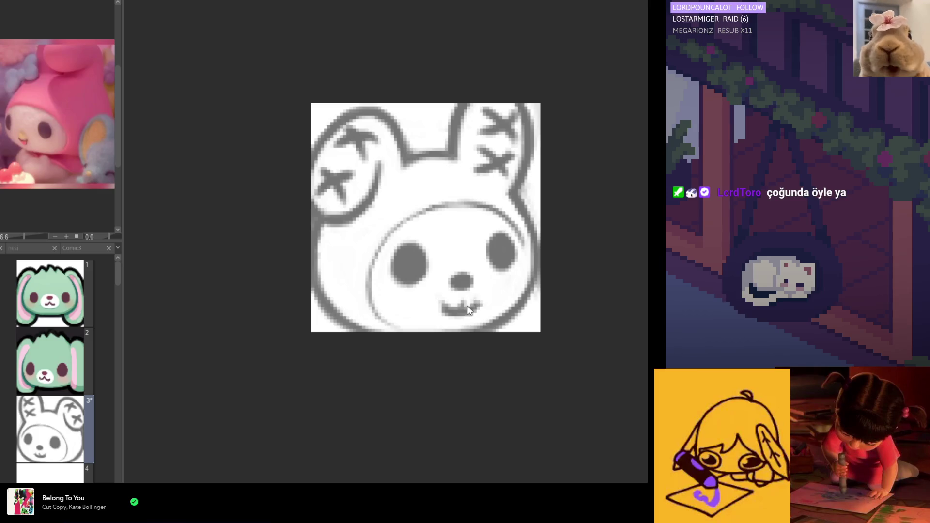
{"action": "key", "text": "h"}
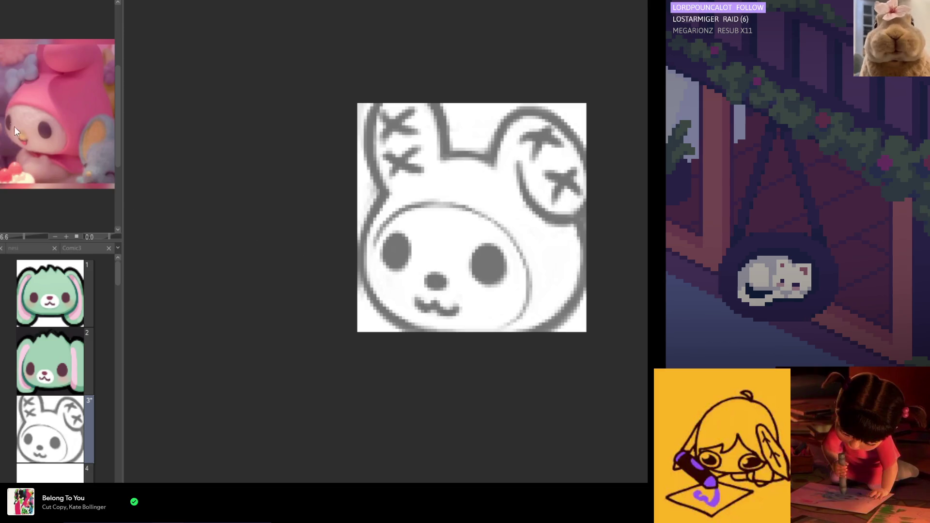
Check the face in mirrored view, then bring back the rough bow sketch over the ears.
{"action": "key", "text": "h"}
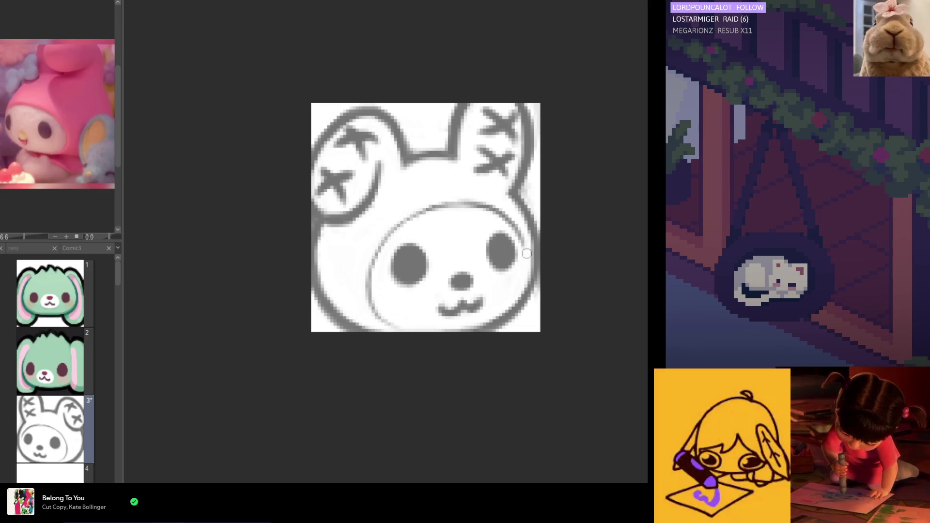
{"action": "key", "text": "h"}
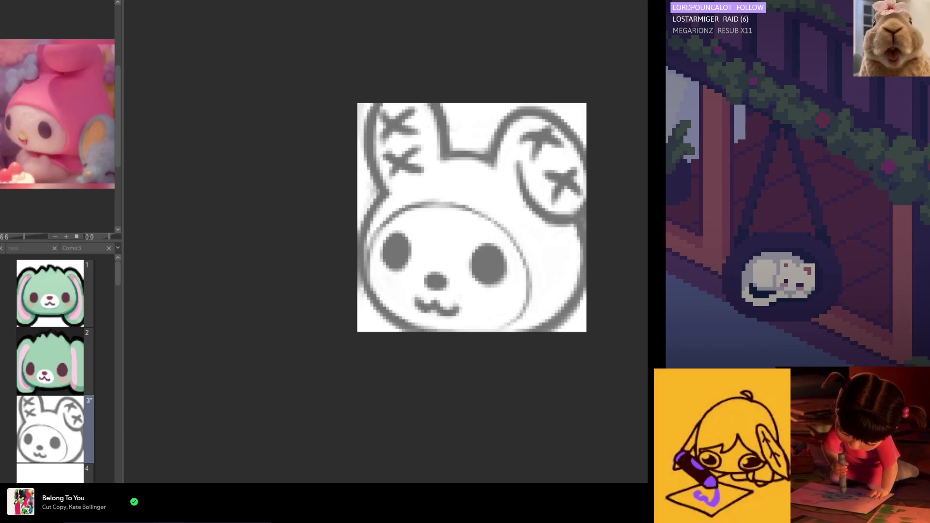
{"action": "key", "text": "ctrl+z"}
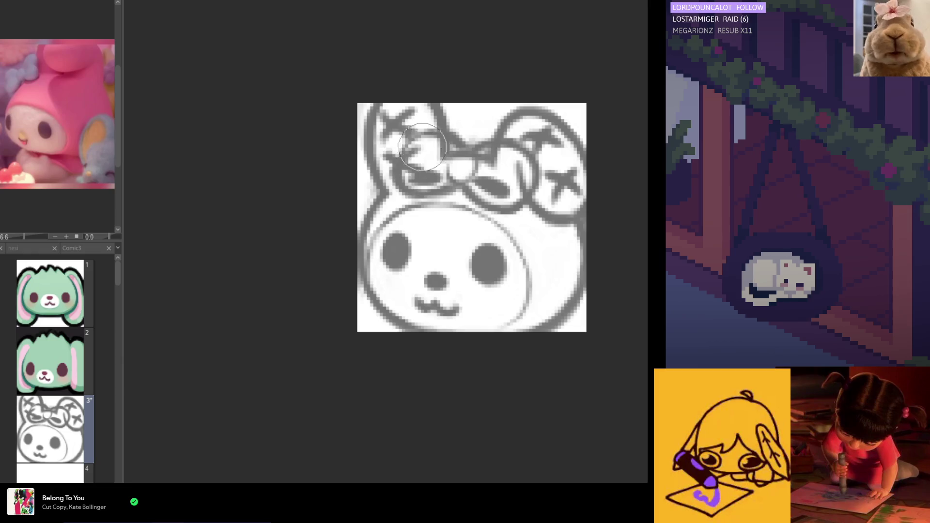
Erase the bow strokes above the left eye and redraw cleaner loops with a round knot.
{"action": "mouse_move", "coordinate": [415, 157]}
{"action": "left_mouse_down"}
{"action": "mouse_move", "coordinate": [428, 152]}
{"action": "mouse_move", "coordinate": [422, 175]}
{"action": "mouse_move", "coordinate": [438, 145]}
{"action": "mouse_move", "coordinate": [453, 145]}
{"action": "mouse_move", "coordinate": [512, 187]}
{"action": "mouse_move", "coordinate": [503, 174]}
{"action": "mouse_move", "coordinate": [499, 189]}
{"action": "mouse_move", "coordinate": [512, 165]}
{"action": "left_mouse_up"}
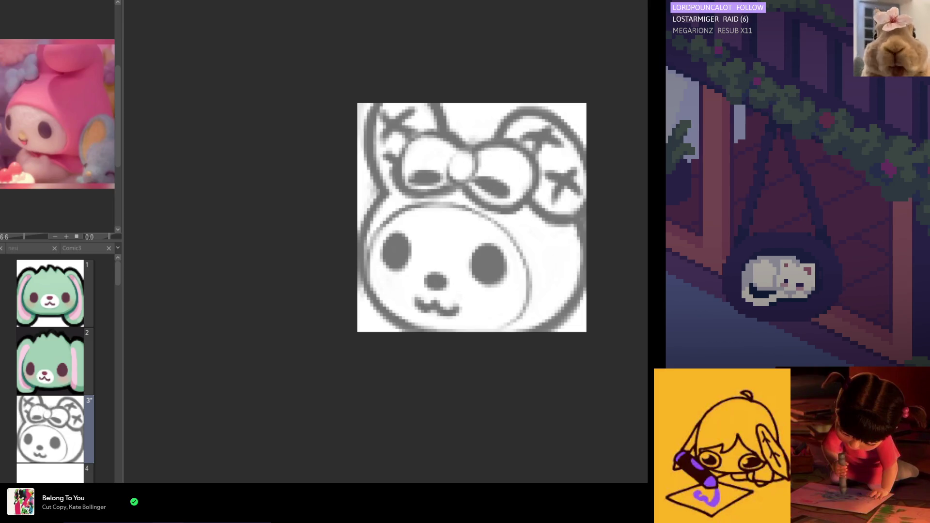
{"action": "key", "text": "h"}
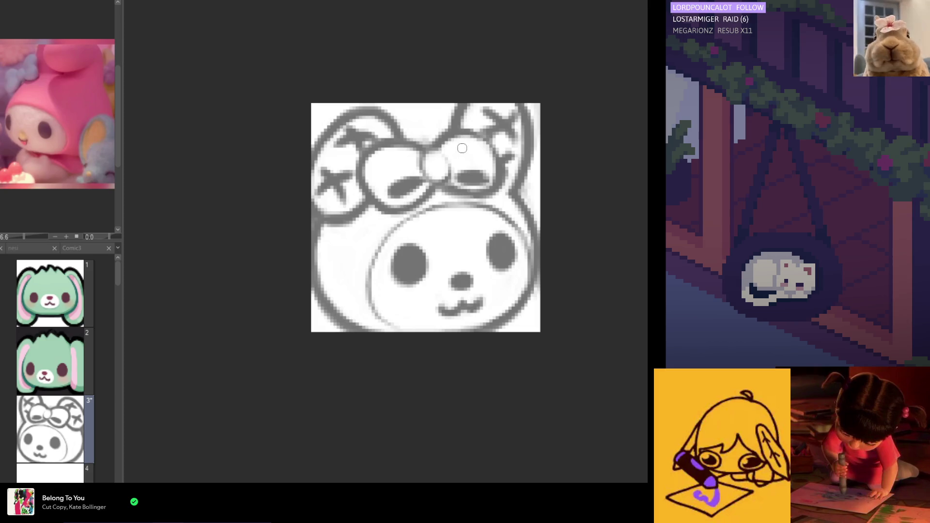
{"action": "key", "text": "h"}
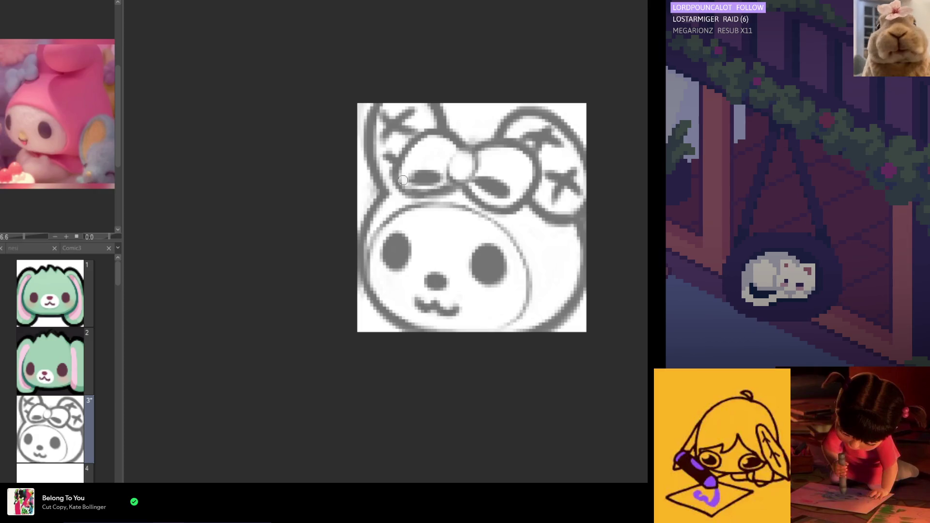
{"action": "key", "text": "h"}
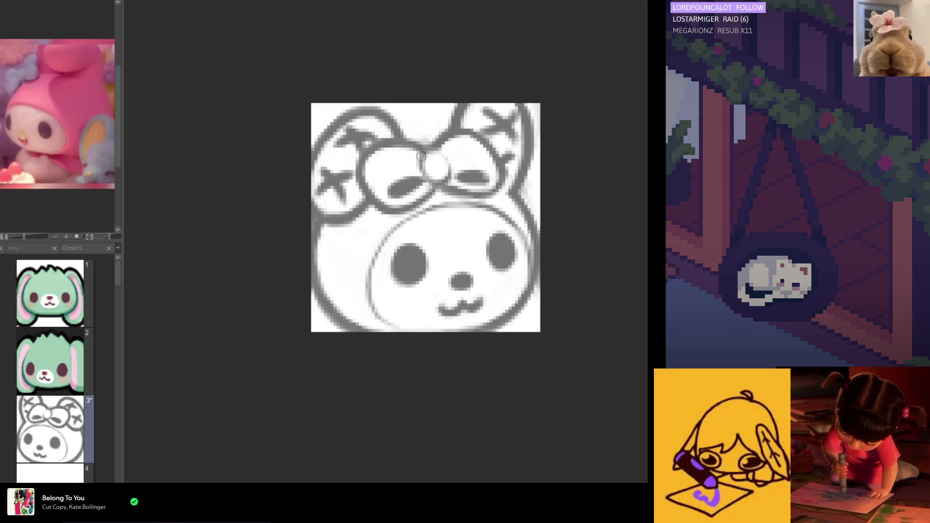
{"action": "scroll", "coordinate": [381, 168], "scroll_direction": "down", "scroll_amount": 3}
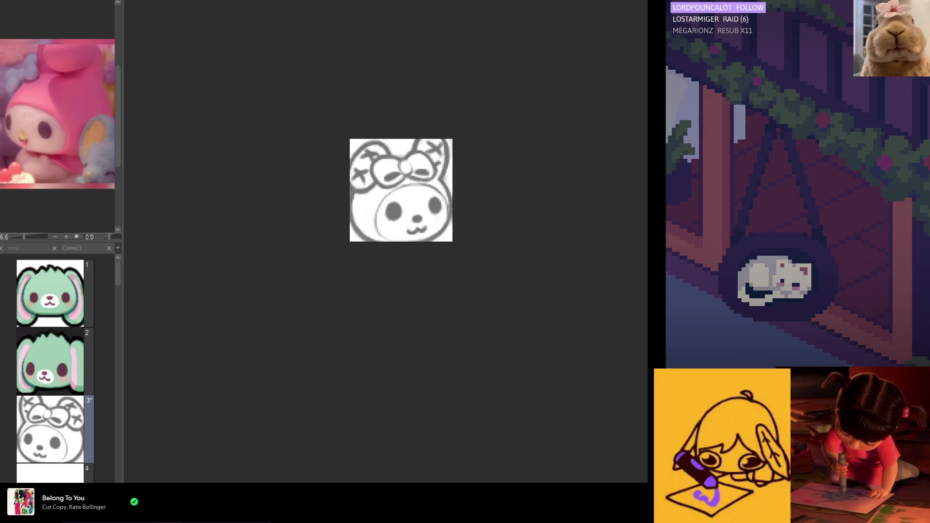
Redraw the bow's centre knot, undoing a messy attempt and touching up the strokes.
{"action": "scroll", "coordinate": [383, 203], "scroll_direction": "up", "scroll_amount": 1}
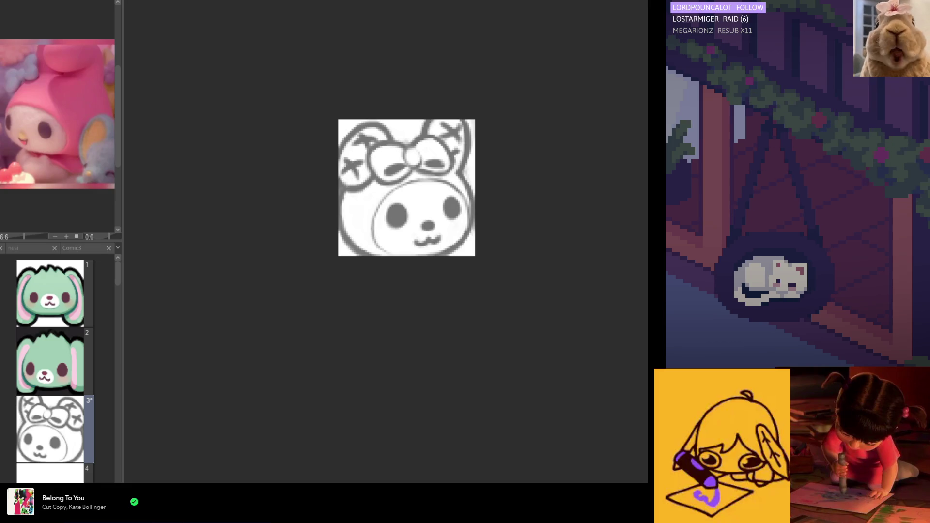
{"action": "key", "text": "h"}
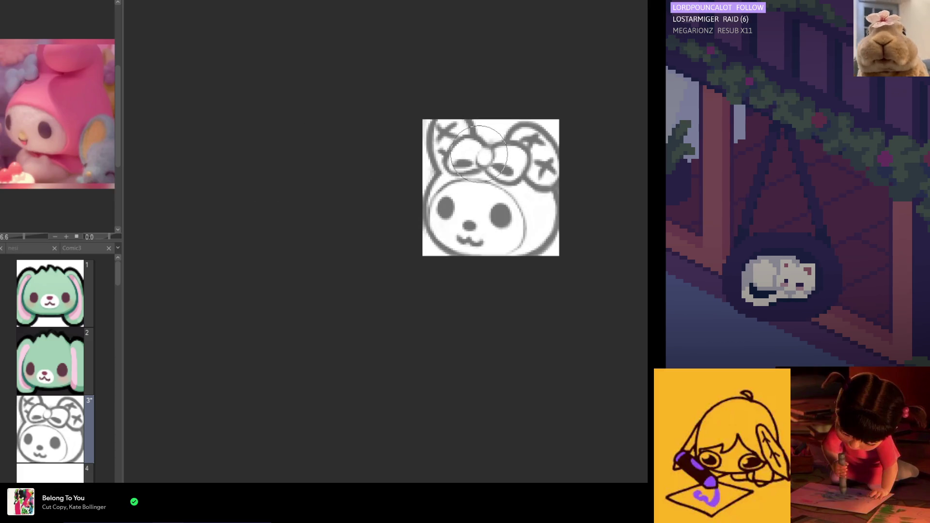
{"action": "left_click_drag", "start_coordinate": [480, 160], "coordinate": [487, 167]}
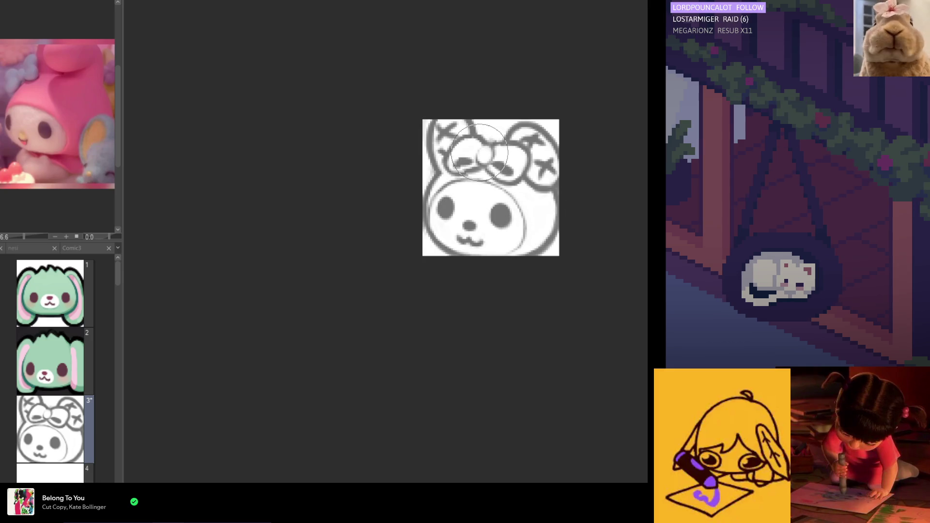
{"action": "key", "text": "ctrl+z"}
{"action": "key", "text": "ctrl+z"}
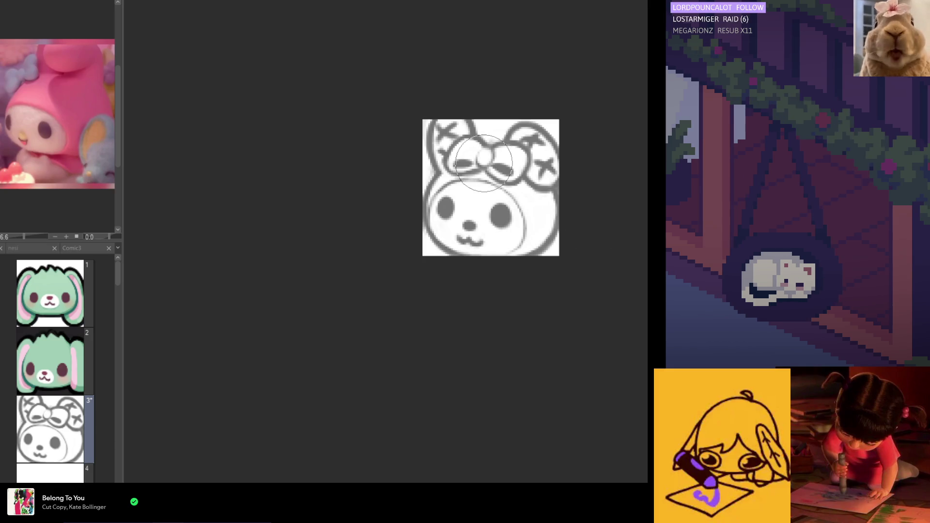
{"action": "left_click_drag", "start_coordinate": [483, 158], "coordinate": [484, 159]}
{"action": "key", "text": "h"}
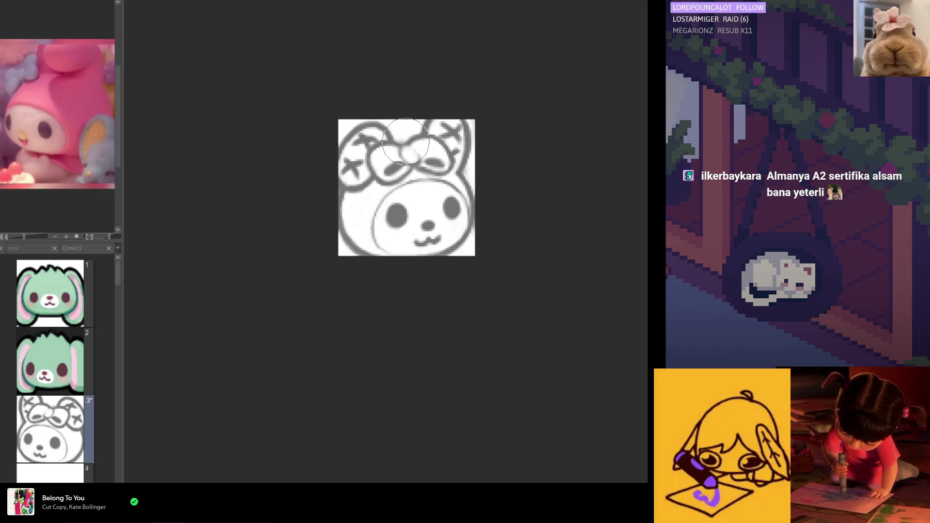
With a smaller brush, soften the bow strokes near the knot and preview the emote small.
{"action": "scroll", "coordinate": [411, 146], "scroll_direction": "up", "scroll_amount": 3}
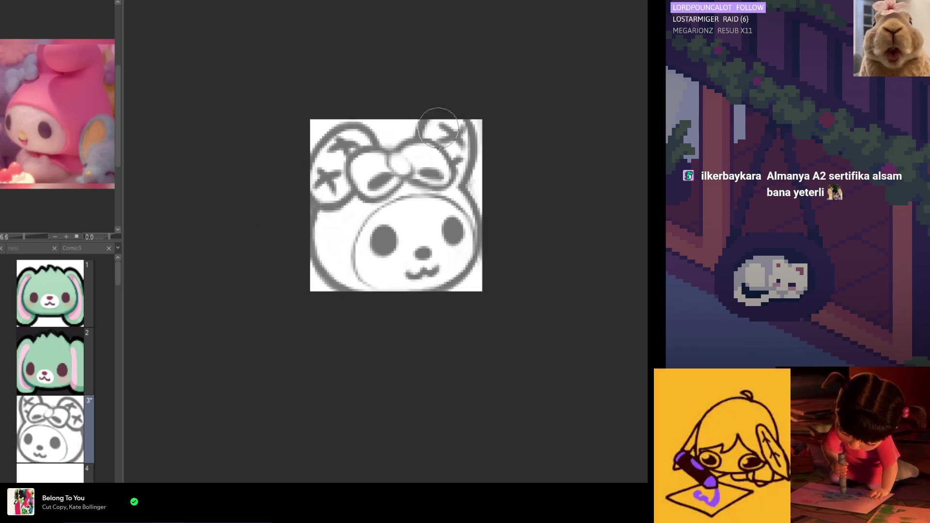
{"action": "key", "text": "["}
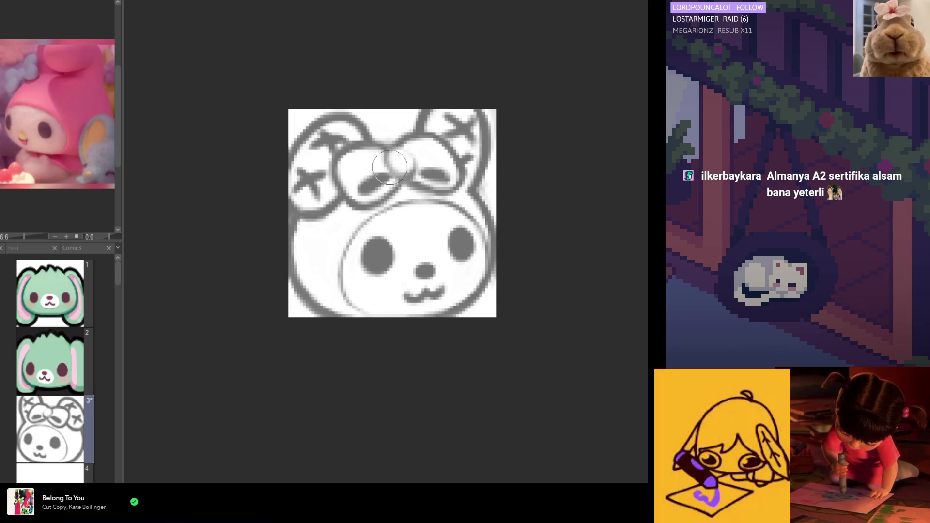
{"action": "left_click_drag", "start_coordinate": [396, 161], "coordinate": [392, 164]}
{"action": "scroll", "coordinate": [382, 118], "scroll_direction": "down", "scroll_amount": 4}
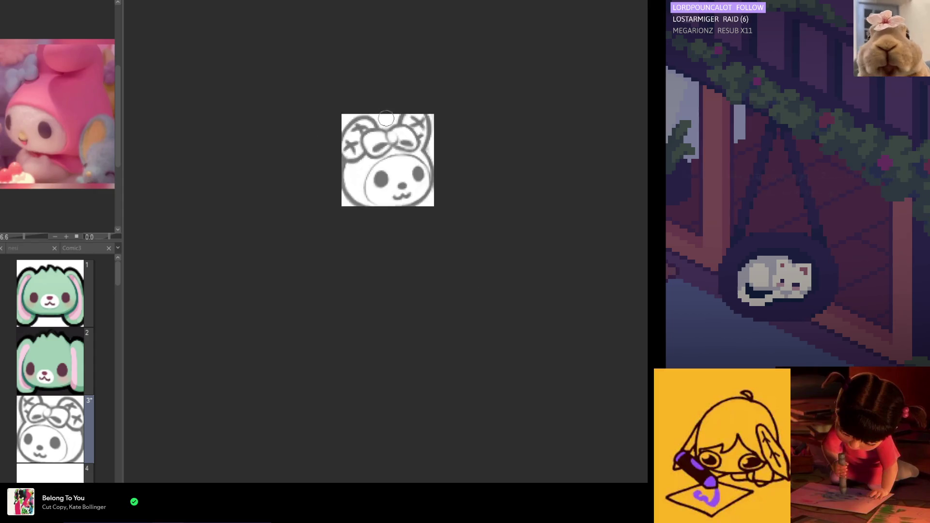
{"action": "left_click_drag", "start_coordinate": [328, 129], "coordinate": [450, 129]}
{"action": "scroll", "coordinate": [458, 144], "scroll_direction": "down", "scroll_amount": 2}
{"action": "scroll", "coordinate": [458, 144], "scroll_direction": "up", "scroll_amount": 3}
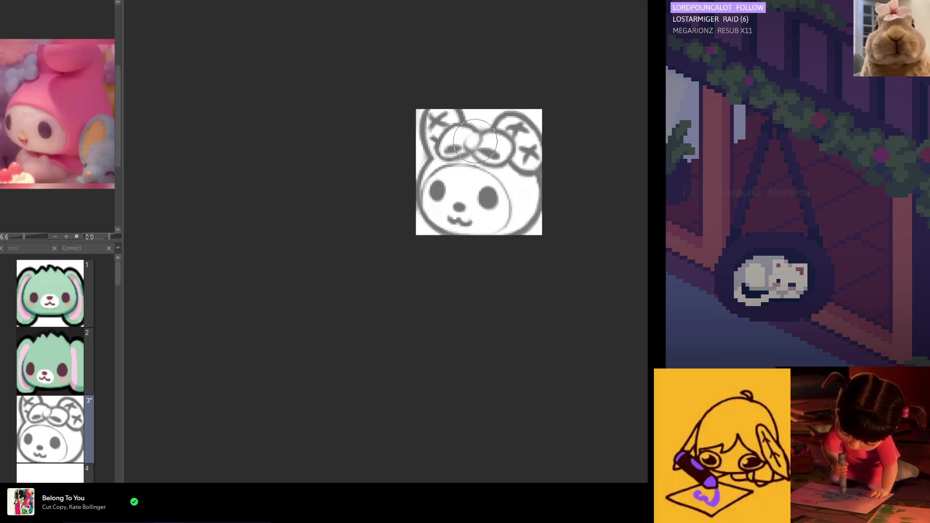
Blend the strokes beside the knot, then erase and redraw the bow's centre knot, fitting the canvas.
{"action": "left_click_drag", "start_coordinate": [478, 141], "coordinate": [474, 140]}
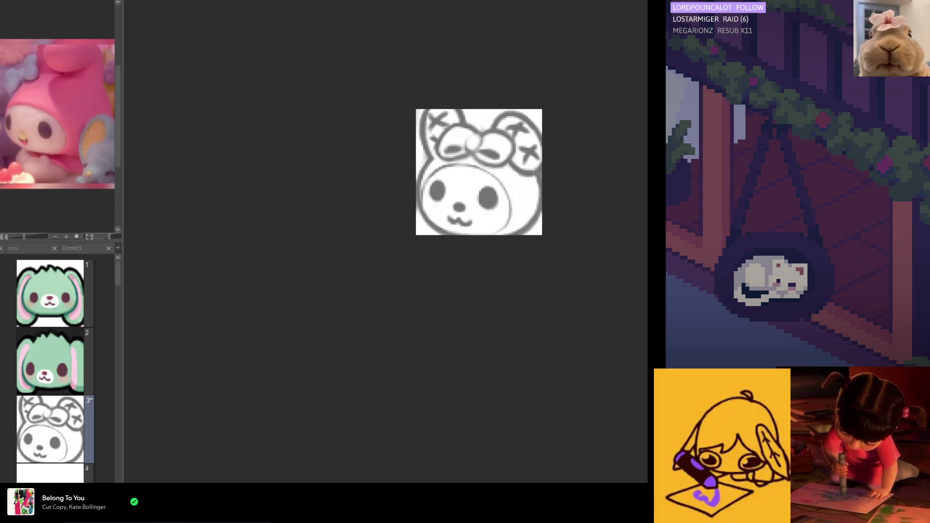
{"action": "scroll", "coordinate": [498, 145], "scroll_direction": "up", "scroll_amount": 3}
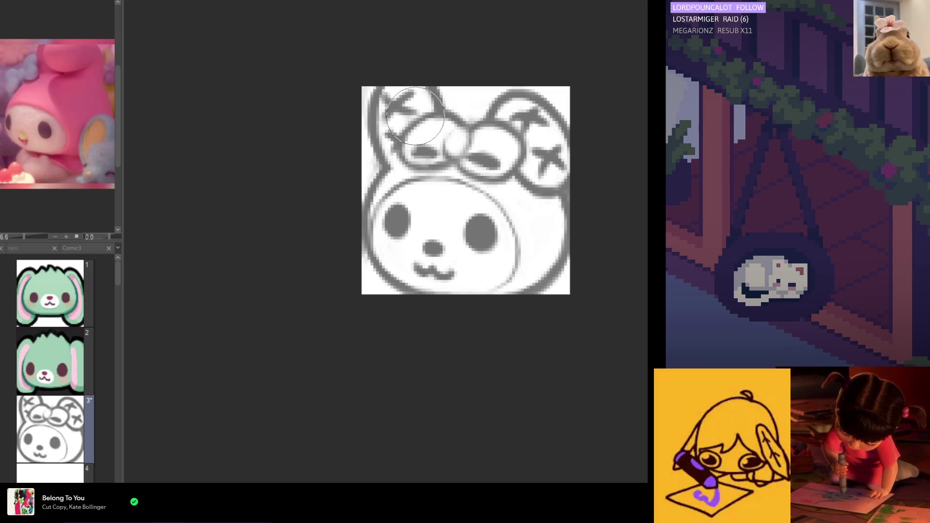
{"action": "scroll", "coordinate": [426, 111], "scroll_direction": "down", "scroll_amount": 1}
{"action": "scroll", "coordinate": [438, 104], "scroll_direction": "down", "scroll_amount": 2}
{"action": "scroll", "coordinate": [419, 144], "scroll_direction": "up", "scroll_amount": 3}
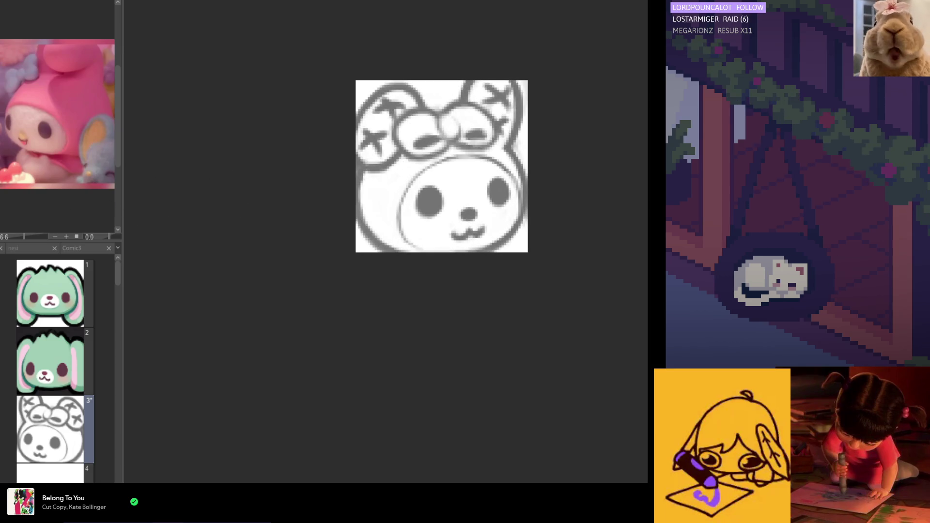
{"action": "scroll", "coordinate": [460, 126], "scroll_direction": "up", "scroll_amount": 1}
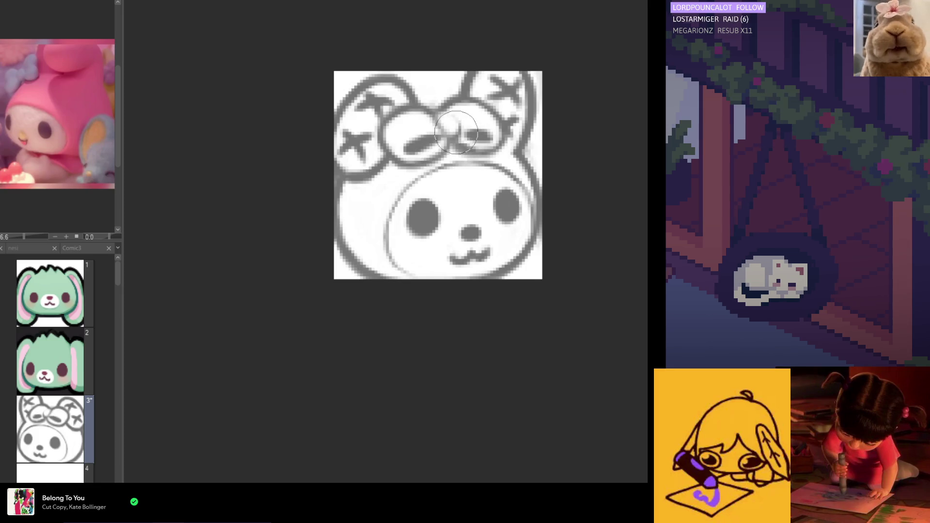
{"action": "left_click_drag", "start_coordinate": [450, 137], "coordinate": [403, 167]}
{"action": "key", "text": "h"}
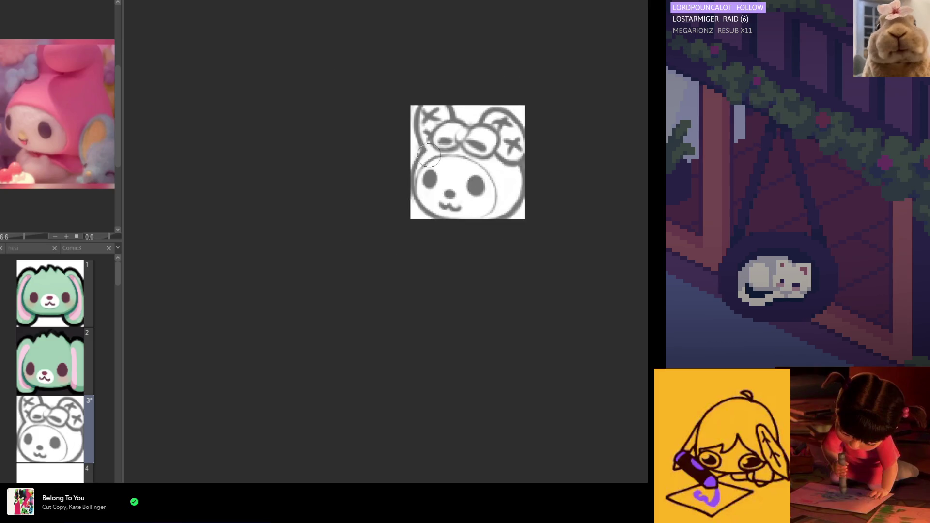
{"action": "scroll", "coordinate": [442, 141], "scroll_direction": "down", "scroll_amount": 5}
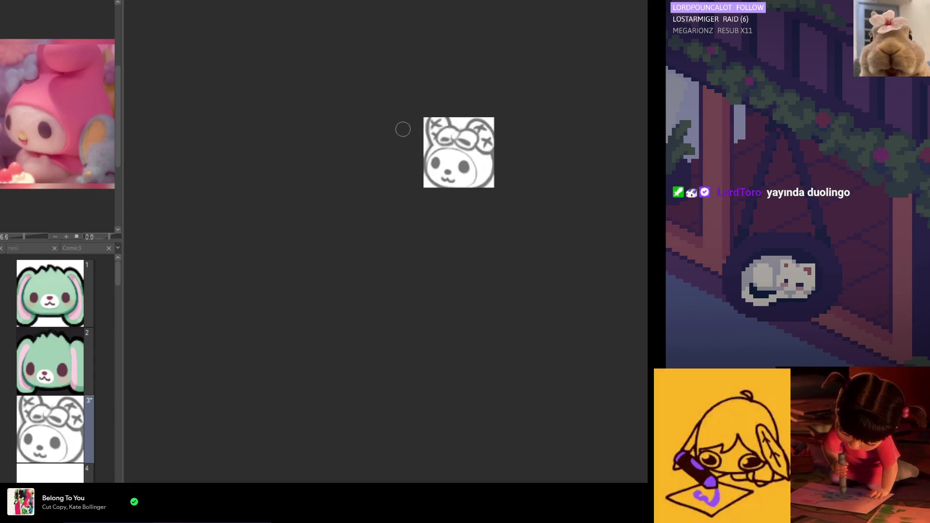
{"action": "key", "text": "ctrl+plus"}
{"action": "key", "text": "ctrl+plus"}
{"action": "key", "text": "ctrl+plus"}
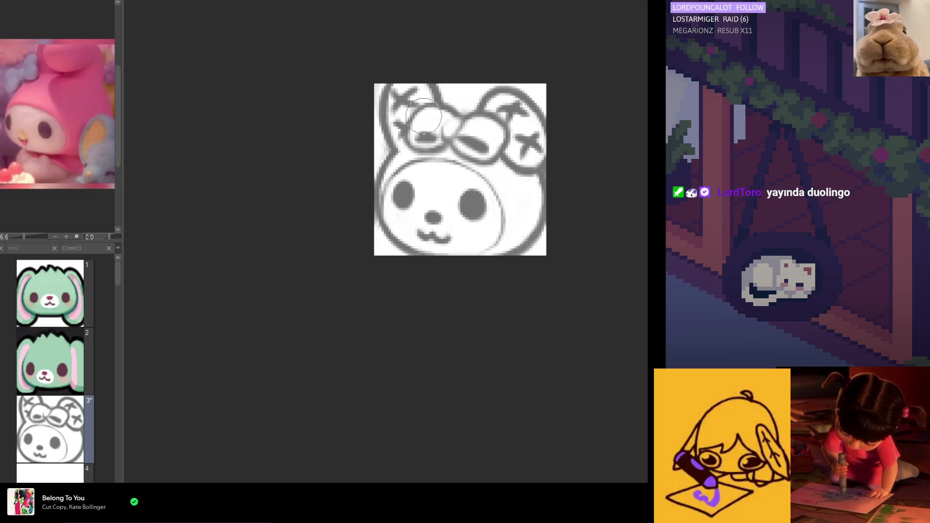
Shade the bow's left loop dark grey and sample that grey from the bow.
{"action": "scroll", "coordinate": [423, 116], "scroll_direction": "up", "scroll_amount": 1}
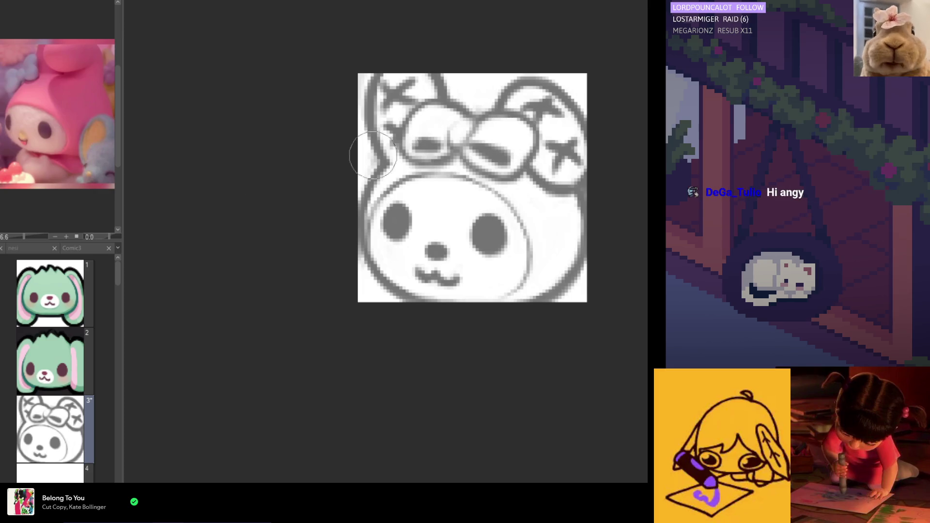
{"action": "scroll", "coordinate": [513, 206], "scroll_direction": "up", "scroll_amount": 1}
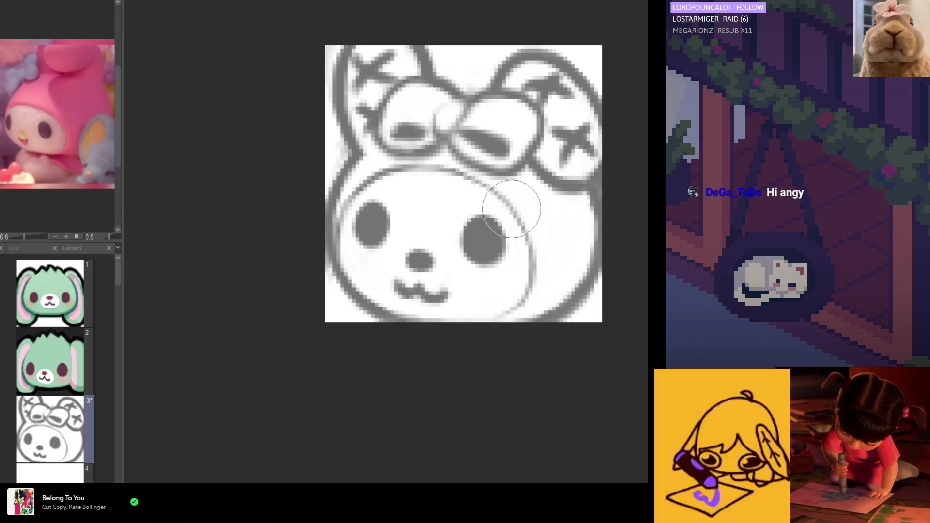
{"action": "scroll", "coordinate": [468, 257], "scroll_direction": "down", "scroll_amount": 1}
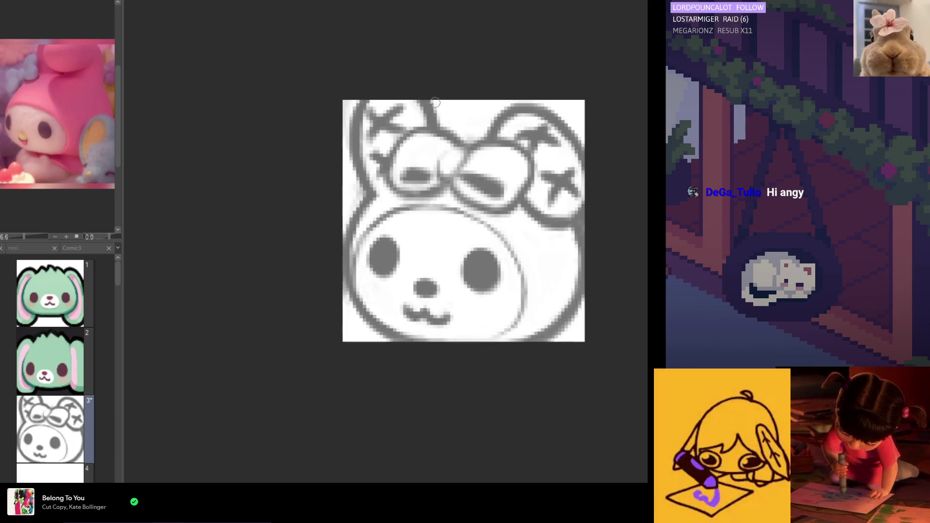
{"action": "scroll", "coordinate": [468, 257], "scroll_direction": "up", "scroll_amount": 2}
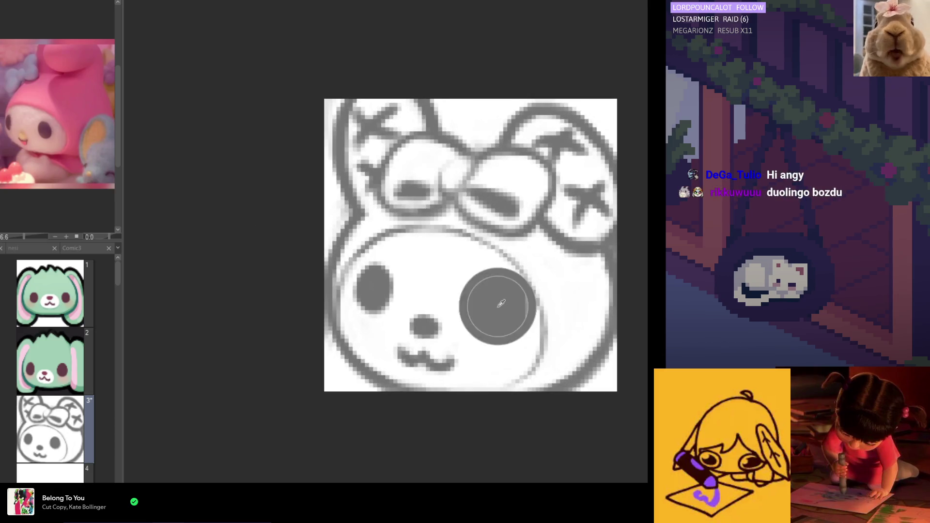
{"action": "left_click_drag", "start_coordinate": [405, 189], "coordinate": [489, 201]}
{"action": "key", "text": "ctrl+z"}
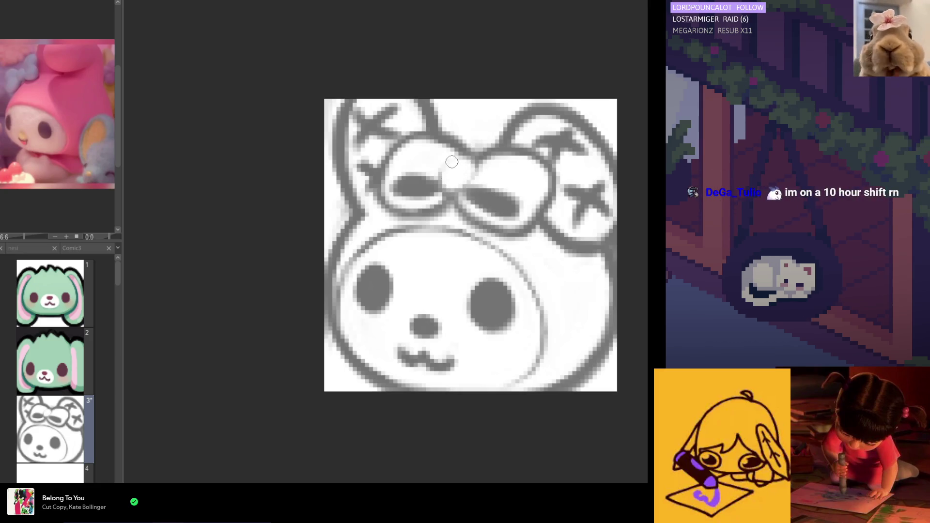
{"action": "left_click", "coordinate": [425, 192], "text": "alt"}
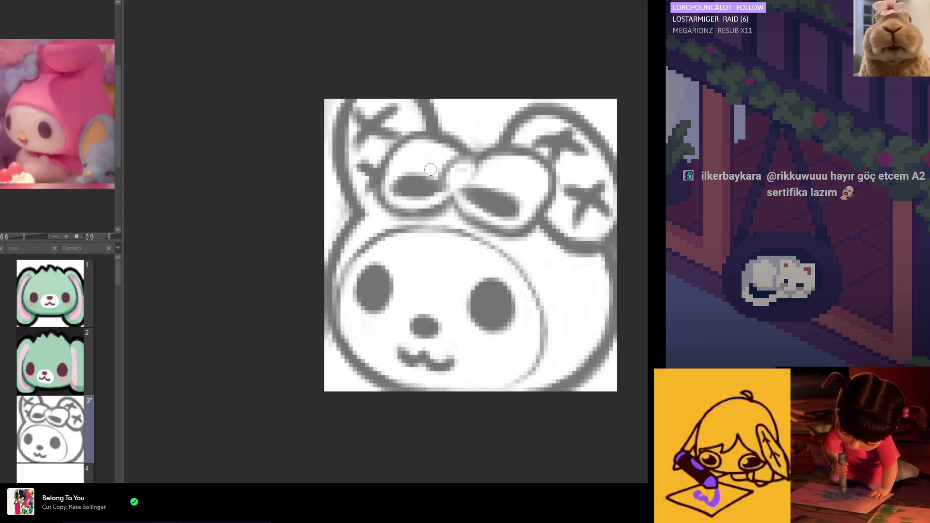
Select the entire bunny drawing and start a Free Transform on it.
{"action": "scroll", "coordinate": [421, 177], "scroll_direction": "down", "scroll_amount": 2}
{"action": "scroll", "coordinate": [458, 257], "scroll_direction": "down", "scroll_amount": 2}
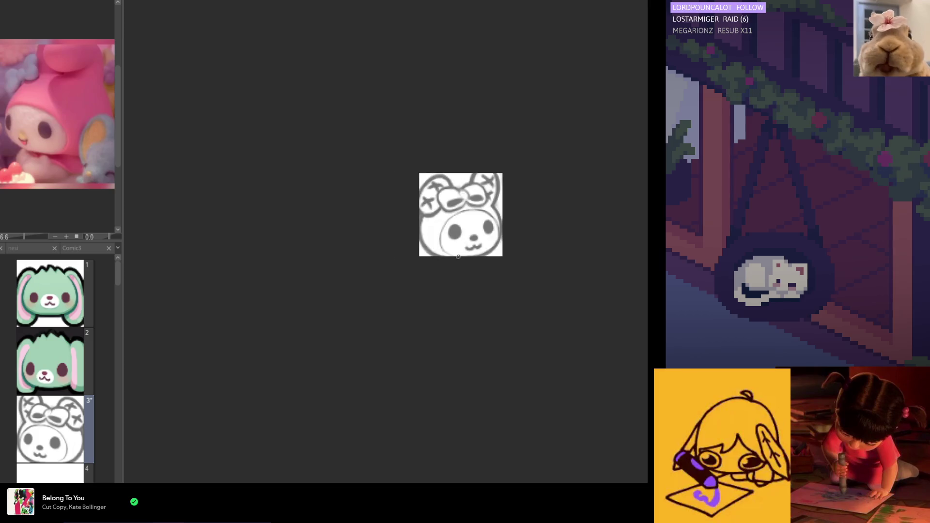
{"action": "scroll", "coordinate": [442, 170], "scroll_direction": "up", "scroll_amount": 2}
{"action": "scroll", "coordinate": [377, 201], "scroll_direction": "up", "scroll_amount": 1}
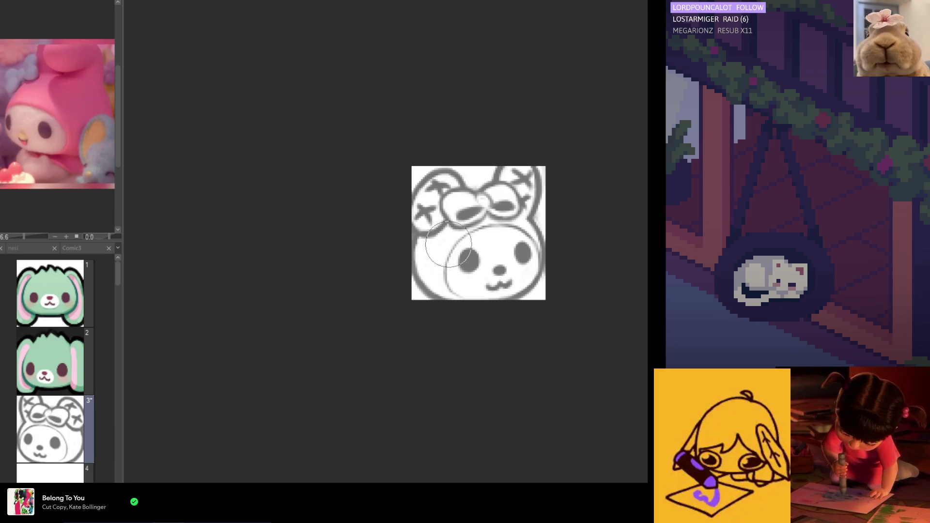
{"action": "scroll", "coordinate": [447, 196], "scroll_direction": "down", "scroll_amount": 1}
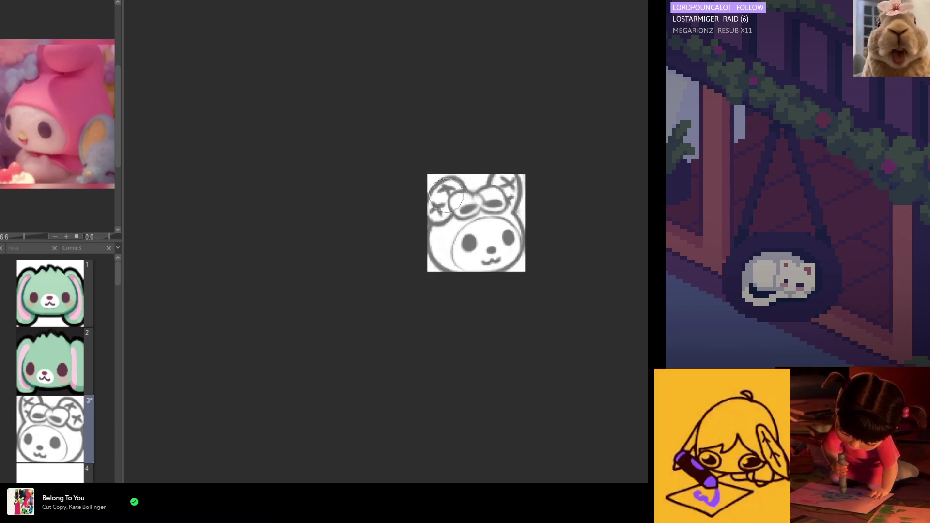
{"action": "scroll", "coordinate": [436, 201], "scroll_direction": "down", "scroll_amount": 1}
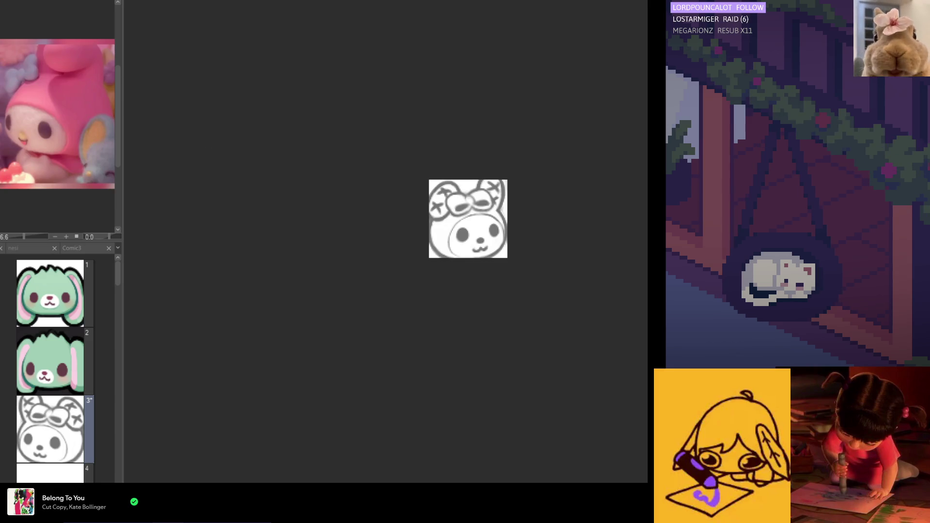
{"action": "key", "text": "ctrl+a"}
{"action": "left_click", "coordinate": [509, 273]}
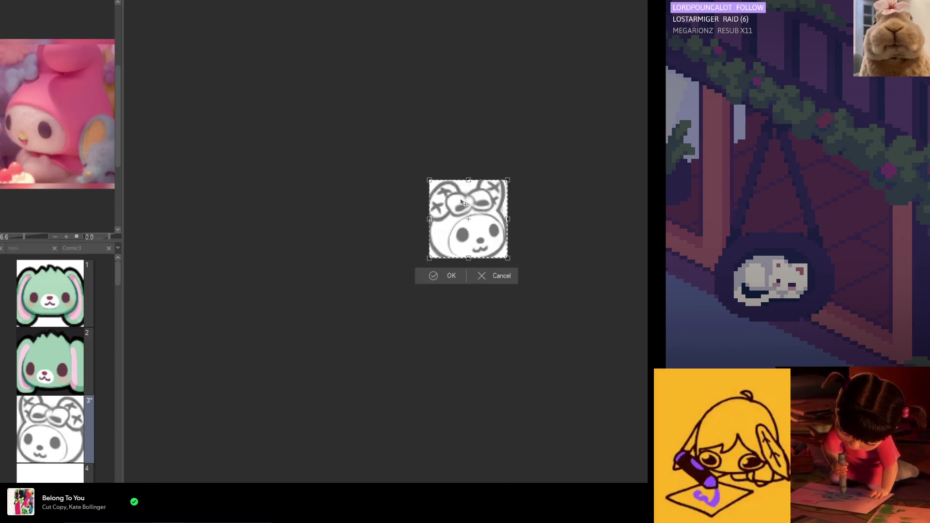
Enlarge the whole bunny drawing slightly, tilt it counter-clockwise, commit it and deselect.
{"action": "left_click_drag", "start_coordinate": [466, 180], "coordinate": [479, 200]}
{"action": "left_click_drag", "start_coordinate": [539, 276], "coordinate": [541, 270]}
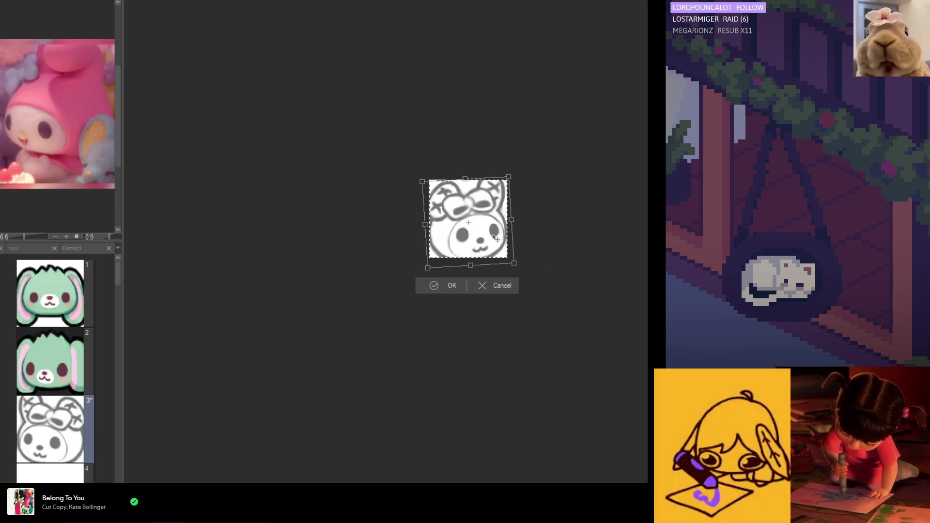
{"action": "left_click", "coordinate": [450, 285]}
{"action": "key", "text": "ctrl+z"}
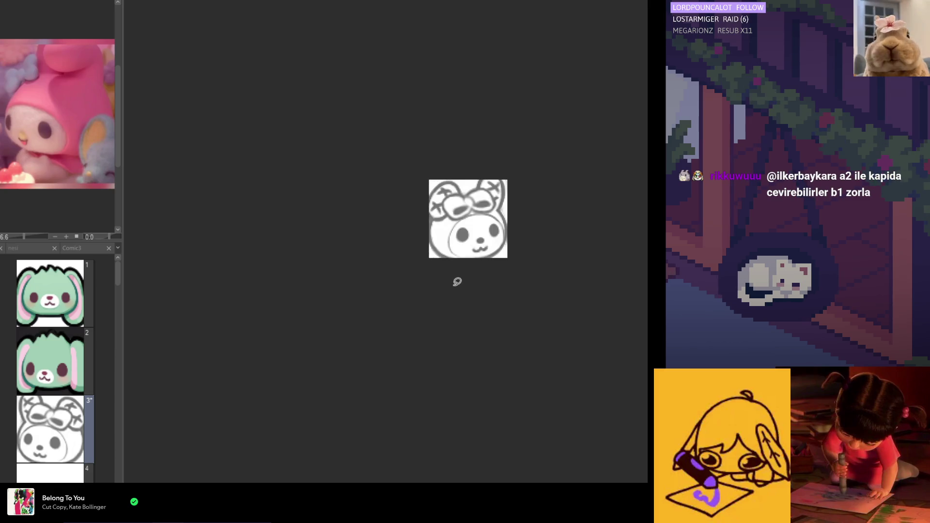
Lasso the right eye and transform it to reshape and reposition it slightly.
{"action": "scroll", "coordinate": [460, 278], "scroll_direction": "up", "scroll_amount": 5}
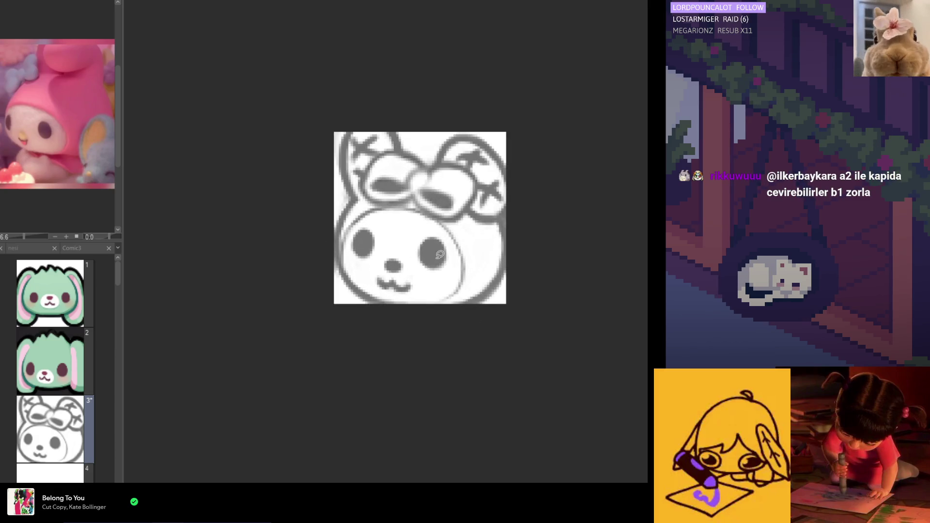
{"action": "left_click_drag", "start_coordinate": [417, 273], "coordinate": [439, 286]}
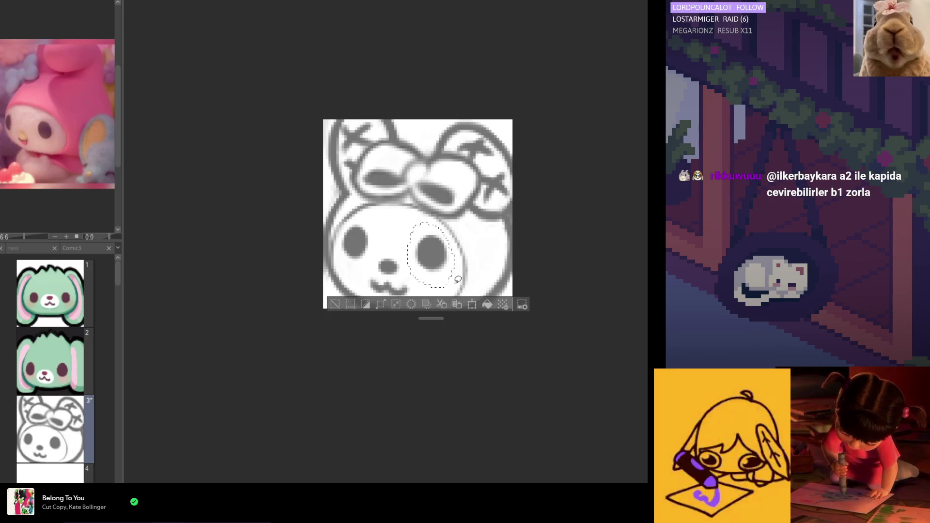
{"action": "left_click", "coordinate": [474, 306]}
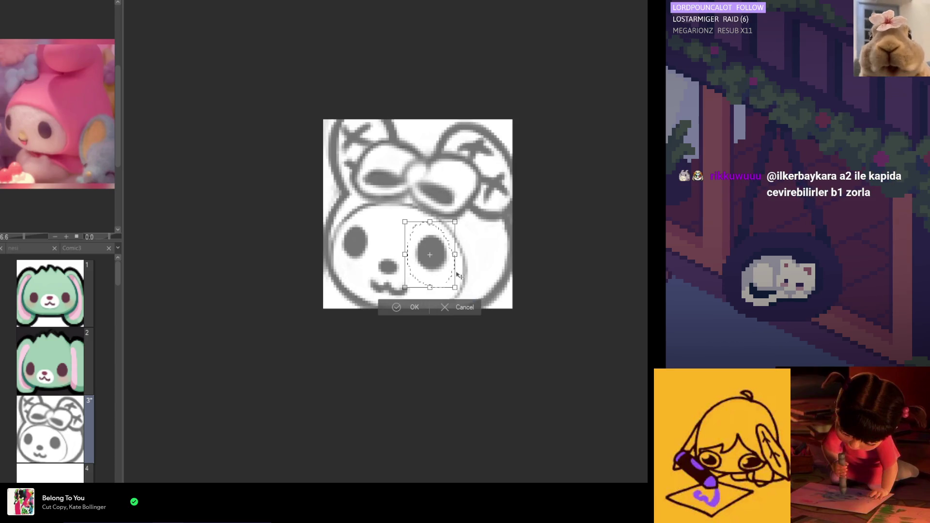
{"action": "left_click", "coordinate": [412, 310]}
{"action": "scroll", "coordinate": [489, 287], "scroll_direction": "down", "scroll_amount": 4}
{"action": "scroll", "coordinate": [489, 286], "scroll_direction": "down", "scroll_amount": 2}
{"action": "scroll", "coordinate": [490, 286], "scroll_direction": "up", "scroll_amount": 4}
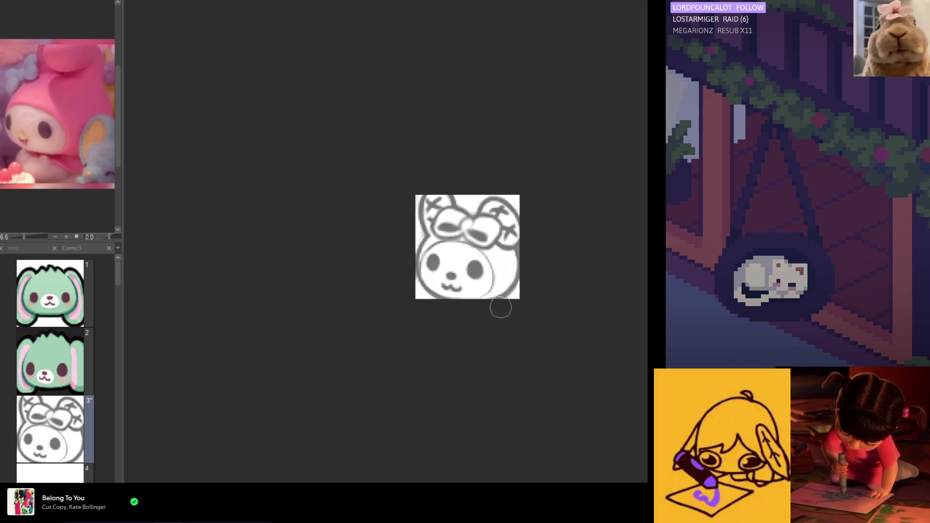
{"action": "scroll", "coordinate": [500, 307], "scroll_direction": "up", "scroll_amount": 2}
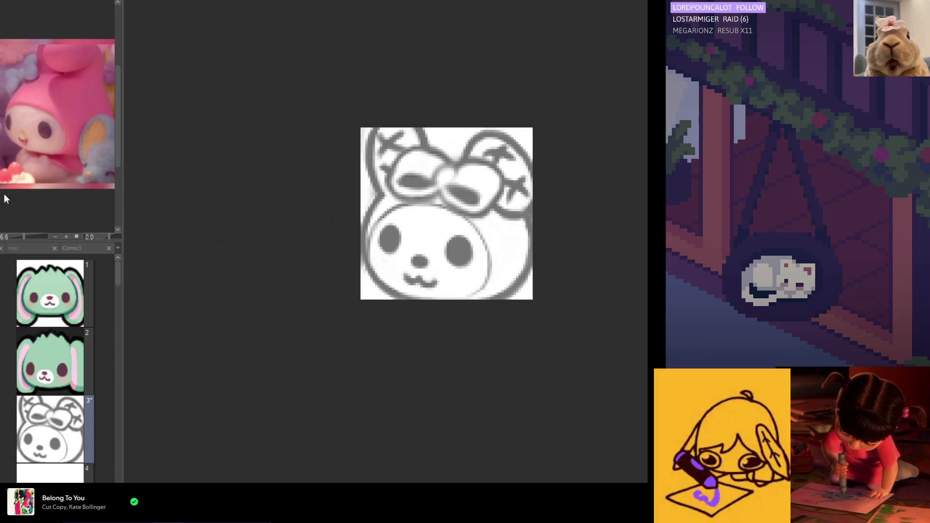
Using the eye's grey, paint out the wavy mouth and draw a small mouth below the nose.
{"action": "left_click", "coordinate": [393, 237], "text": "alt"}
{"action": "mouse_move", "coordinate": [402, 280]}
{"action": "left_mouse_down"}
{"action": "mouse_move", "coordinate": [433, 285]}
{"action": "mouse_move", "coordinate": [421, 280]}
{"action": "left_mouse_up"}
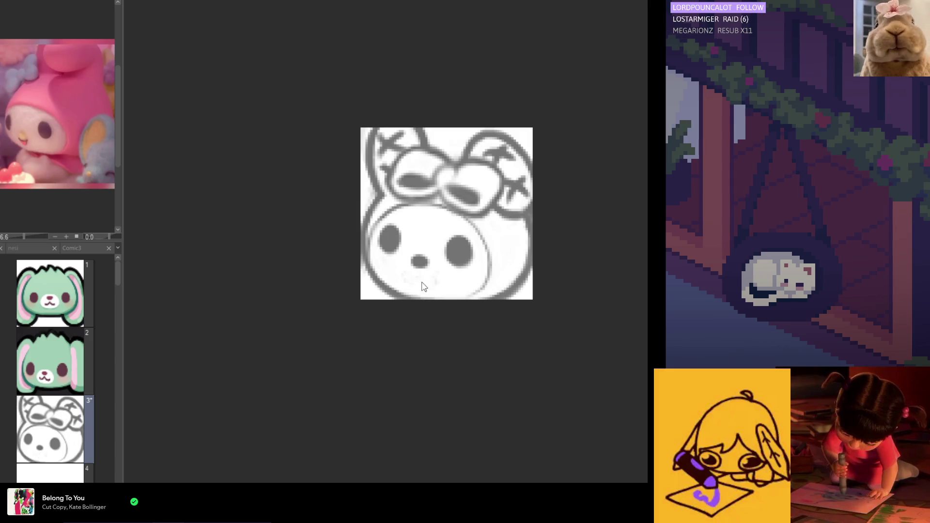
{"action": "left_click_drag", "start_coordinate": [421, 286], "coordinate": [419, 280]}
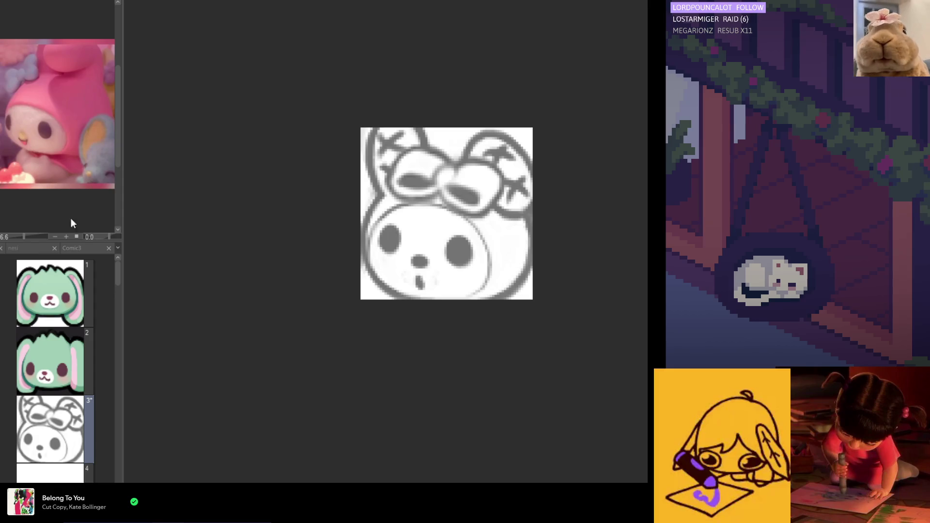
Mirror the view and redraw the lower cheek outline with a thin stroke.
{"action": "key", "text": "h"}
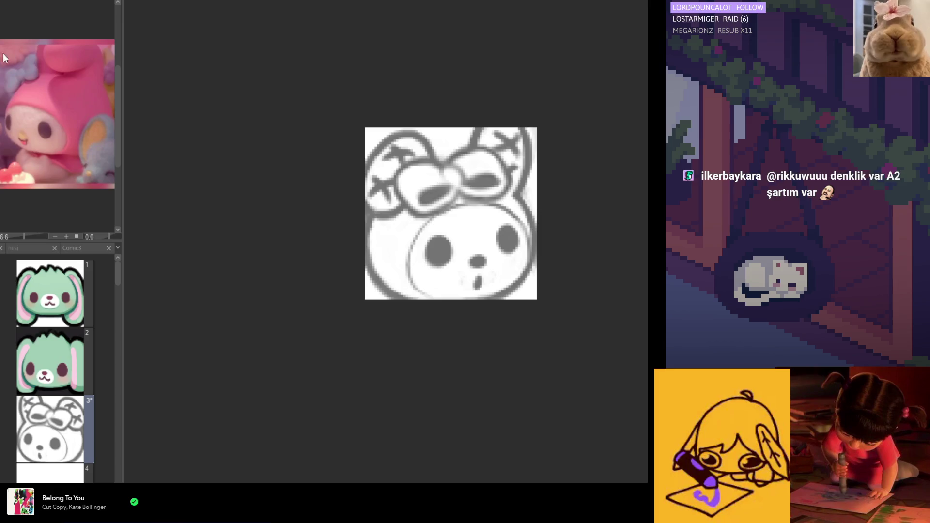
{"action": "mouse_move", "coordinate": [524, 221]}
{"action": "left_mouse_down"}
{"action": "mouse_move", "coordinate": [531, 238]}
{"action": "mouse_move", "coordinate": [489, 291]}
{"action": "mouse_move", "coordinate": [439, 301]}
{"action": "mouse_move", "coordinate": [398, 283]}
{"action": "mouse_move", "coordinate": [452, 194]}
{"action": "left_mouse_up"}
{"action": "left_click", "coordinate": [515, 317]}
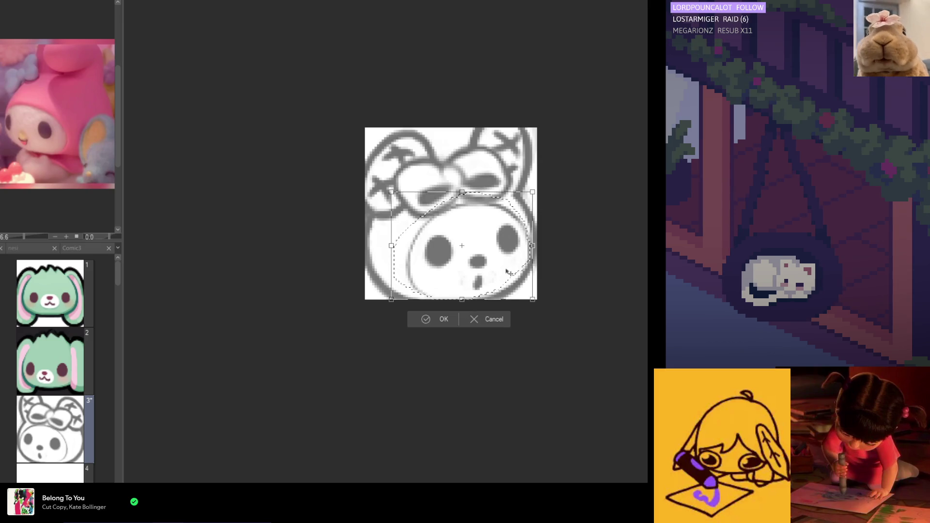
Nudge the selected face area down slightly, commit it and deselect.
{"action": "left_click_drag", "start_coordinate": [503, 233], "coordinate": [502, 242]}
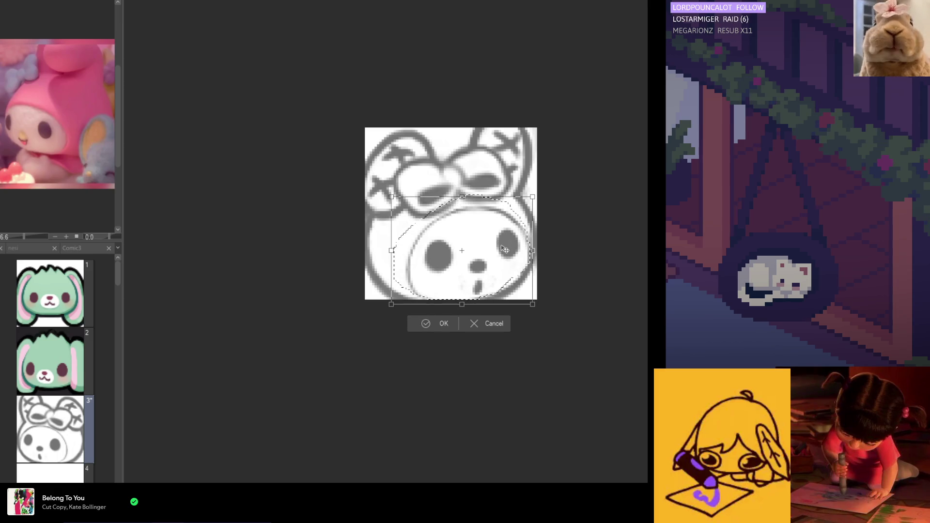
{"action": "left_click", "coordinate": [446, 321]}
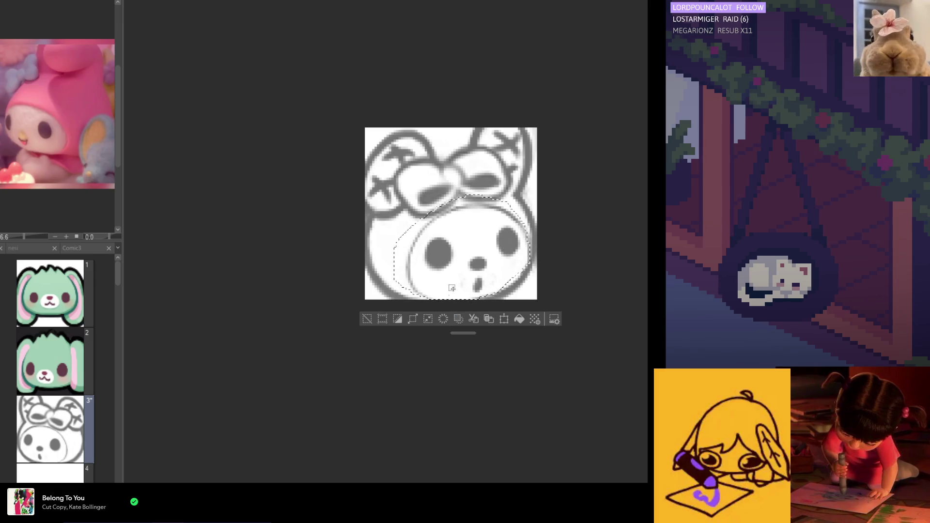
{"action": "key", "text": "ctrl+d"}
Lasso the bunny's face area, redrawing the selection after a discarded first attempt.
{"action": "left_click_drag", "start_coordinate": [524, 218], "coordinate": [503, 216]}
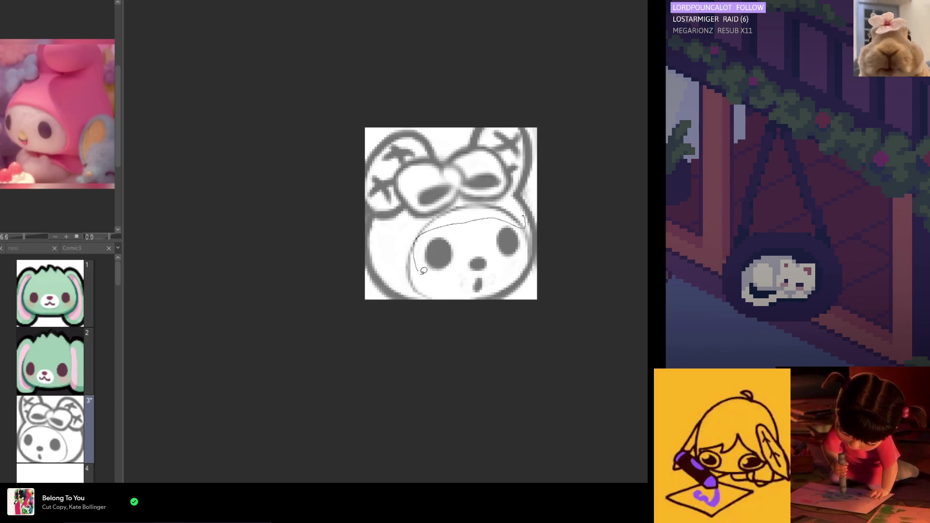
{"action": "left_click_drag", "start_coordinate": [423, 270], "coordinate": [425, 305]}
{"action": "mouse_move", "coordinate": [514, 211]}
{"action": "left_mouse_down"}
{"action": "mouse_move", "coordinate": [504, 198]}
{"action": "mouse_move", "coordinate": [429, 206]}
{"action": "left_mouse_up"}
{"action": "key", "text": "ctrl+d"}
{"action": "mouse_move", "coordinate": [422, 292]}
{"action": "left_mouse_down"}
{"action": "mouse_move", "coordinate": [440, 294]}
{"action": "mouse_move", "coordinate": [425, 258]}
{"action": "left_mouse_up"}
{"action": "mouse_move", "coordinate": [493, 216]}
{"action": "left_mouse_down"}
{"action": "mouse_move", "coordinate": [523, 230]}
{"action": "mouse_move", "coordinate": [527, 245]}
{"action": "left_mouse_up"}
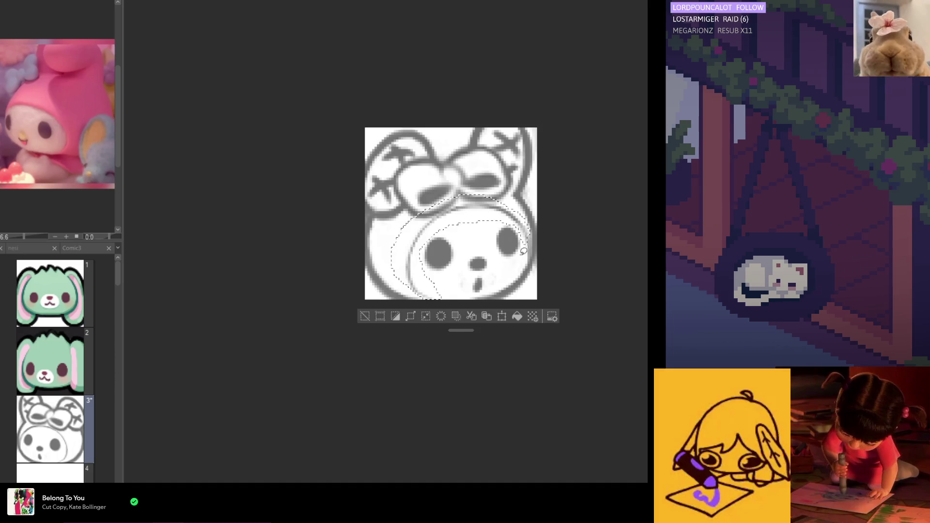
Skew the face's upper-left and lower-left corners and shift its top edge, then apply and deselect.
{"action": "left_click", "coordinate": [496, 315]}
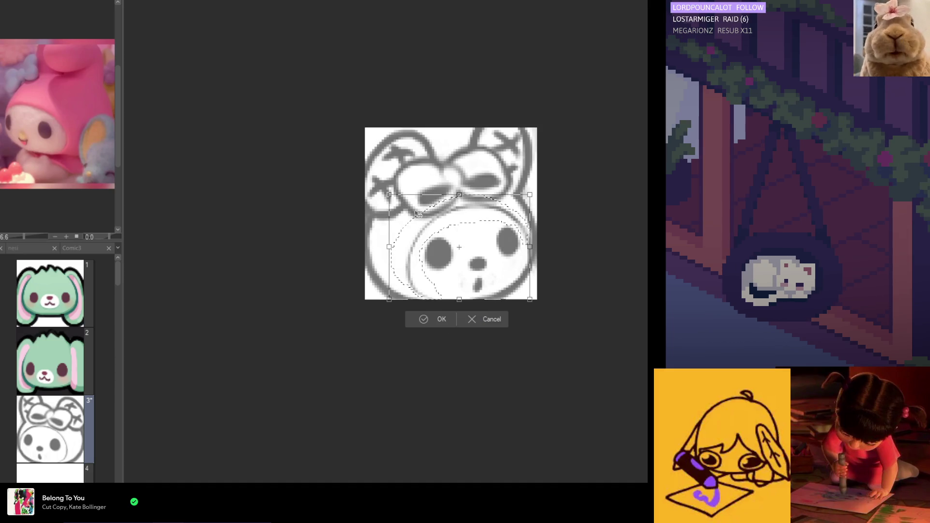
{"action": "left_click_drag", "start_coordinate": [390, 196], "coordinate": [400, 204]}
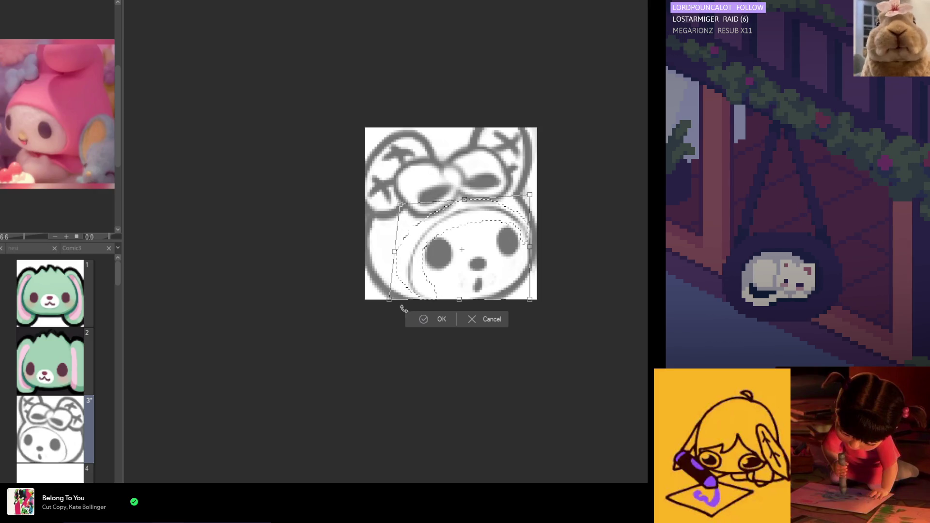
{"action": "left_click_drag", "start_coordinate": [392, 304], "coordinate": [393, 300]}
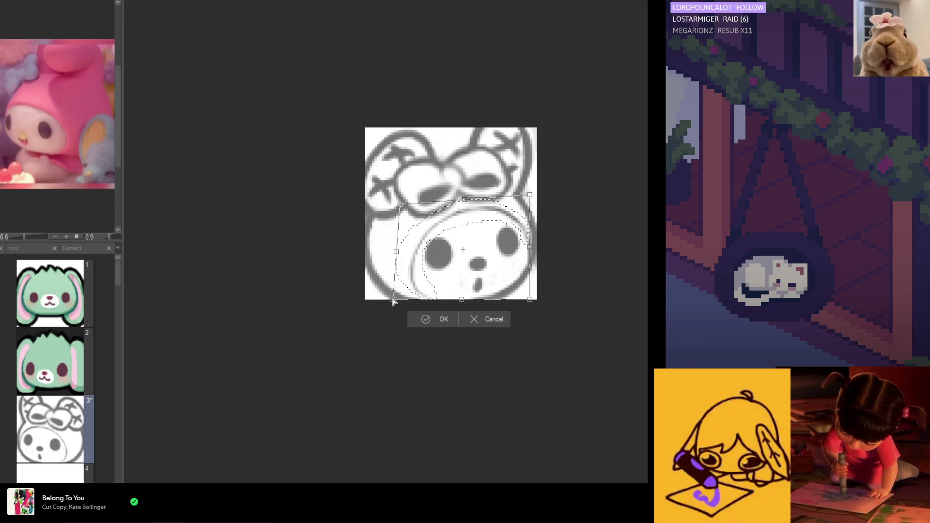
{"action": "left_click_drag", "start_coordinate": [464, 200], "coordinate": [466, 203]}
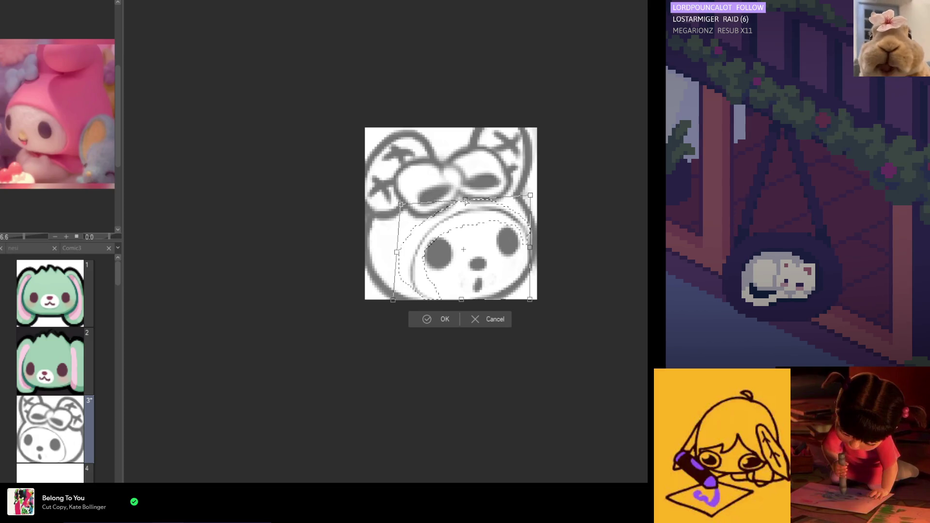
{"action": "left_click", "coordinate": [441, 318]}
{"action": "key", "text": "ctrl+d"}
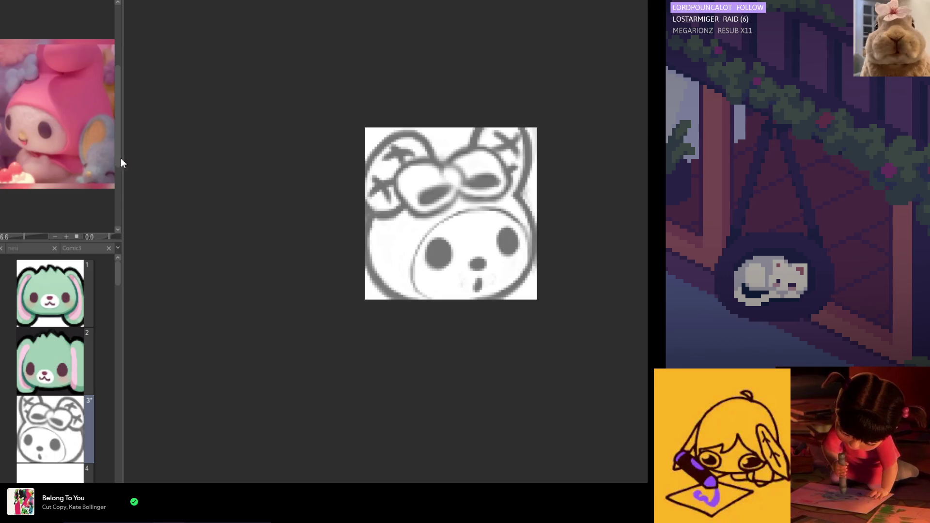
Darken the cheek line beside the right eye while checking it in the mirrored view.
{"action": "key", "text": "h"}
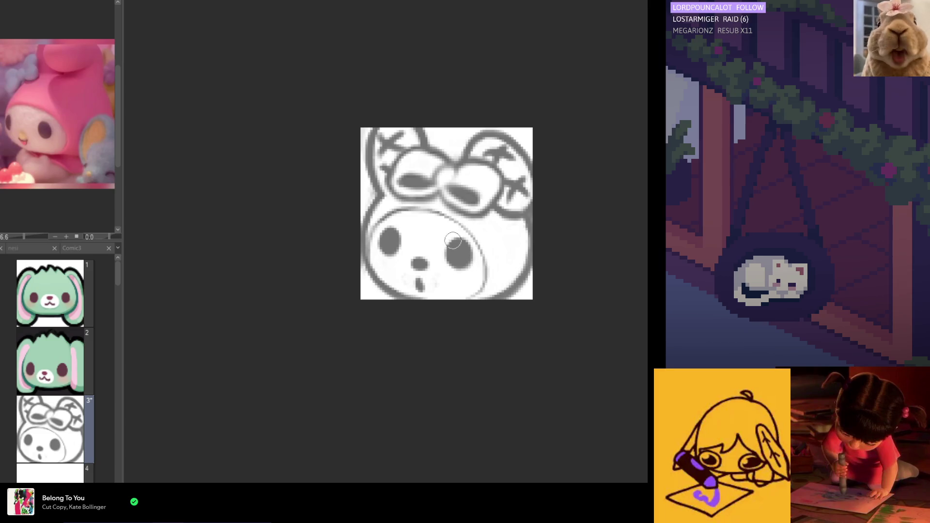
{"action": "left_click_drag", "start_coordinate": [483, 270], "coordinate": [478, 248]}
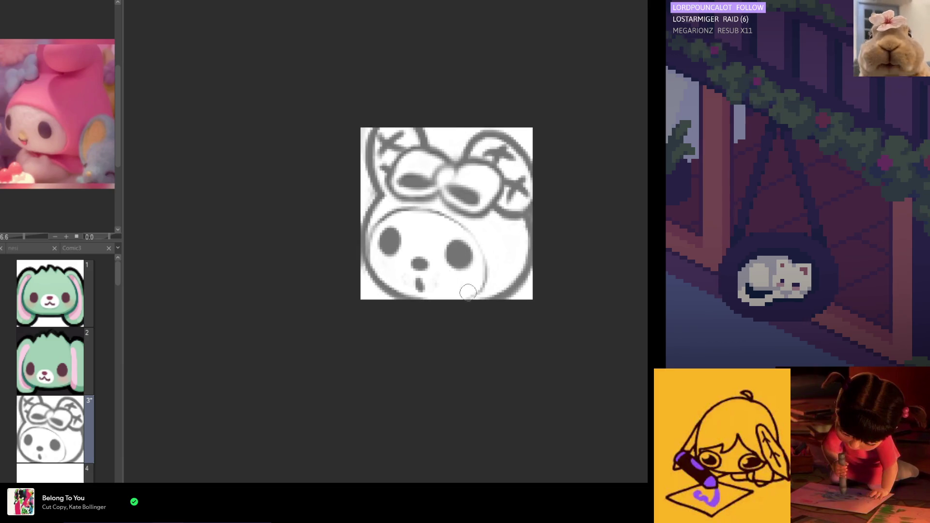
{"action": "key", "text": "h"}
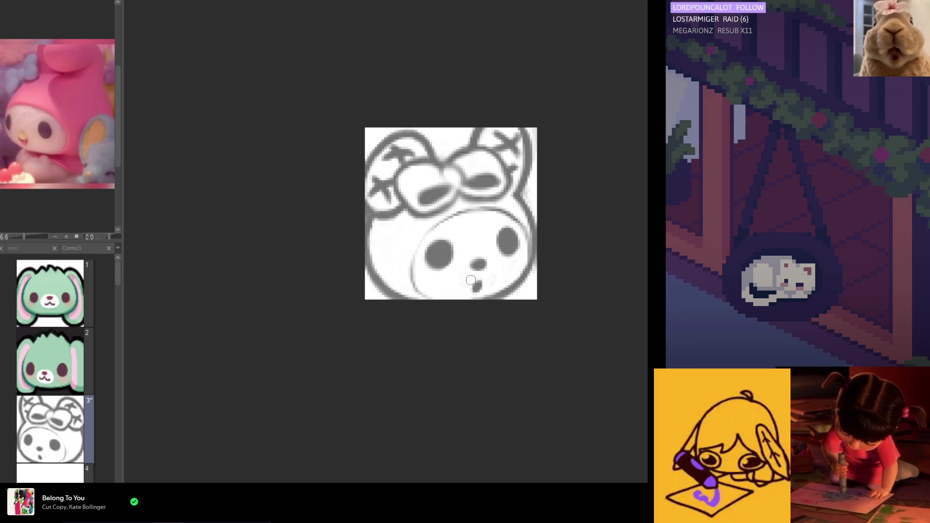
Compare the drawing mirrored and via undo/redo, then paint the face and hood soft pink.
{"action": "key", "text": "h"}
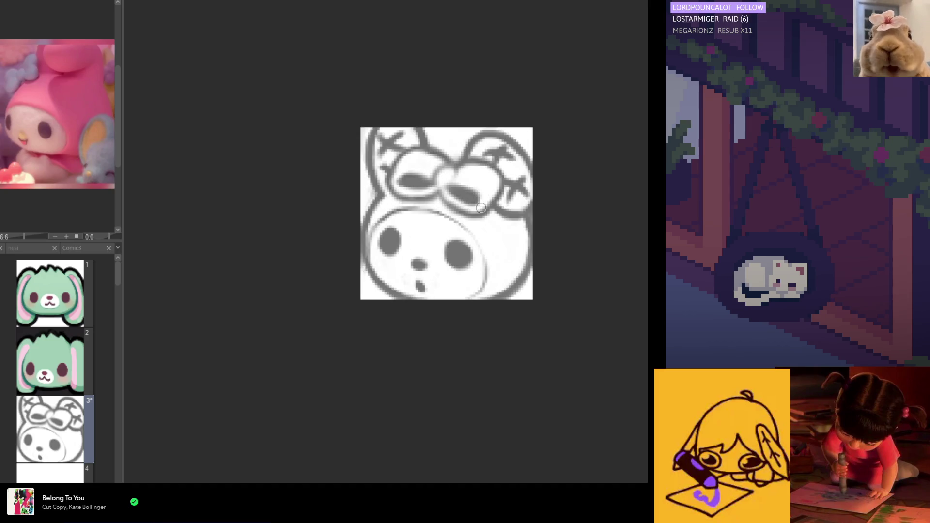
{"action": "scroll", "coordinate": [481, 208], "scroll_direction": "down", "scroll_amount": 5}
{"action": "scroll", "coordinate": [452, 233], "scroll_direction": "up", "scroll_amount": 3}
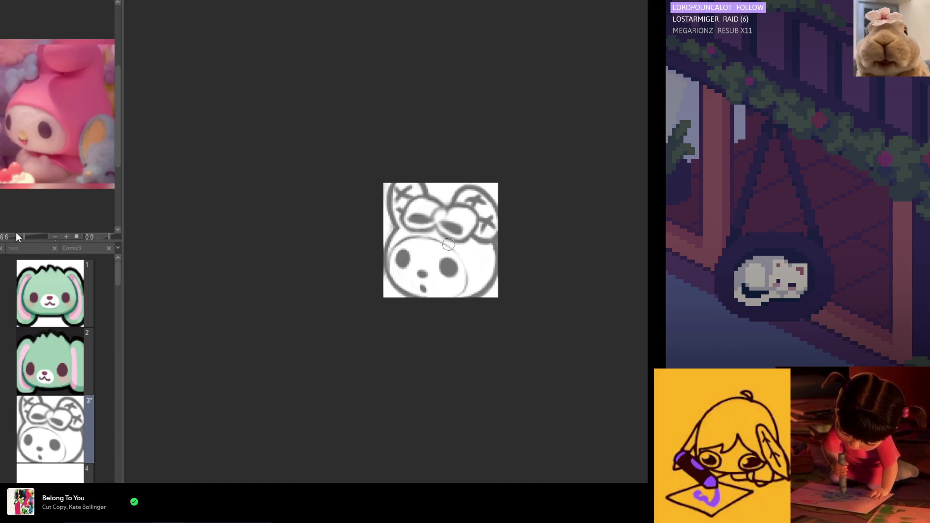
{"action": "scroll", "coordinate": [456, 207], "scroll_direction": "up", "scroll_amount": 3}
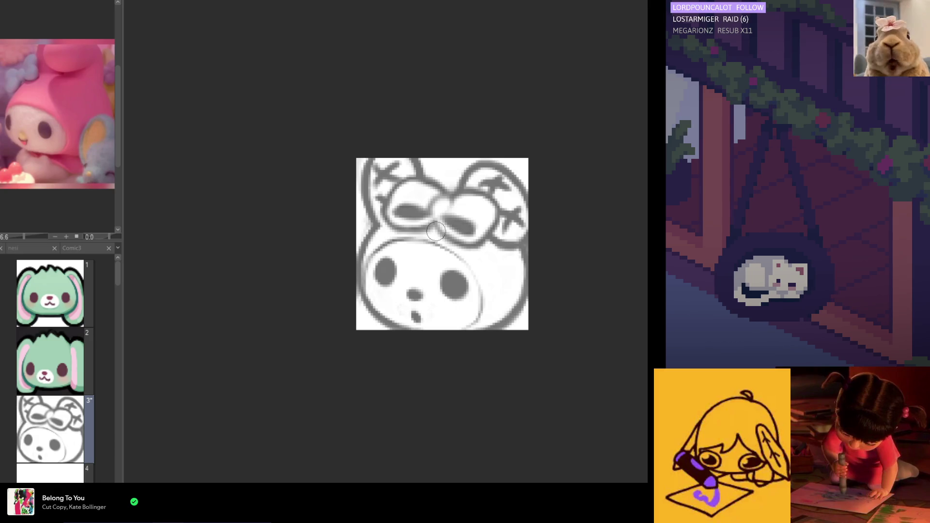
{"action": "scroll", "coordinate": [472, 238], "scroll_direction": "down", "scroll_amount": 1}
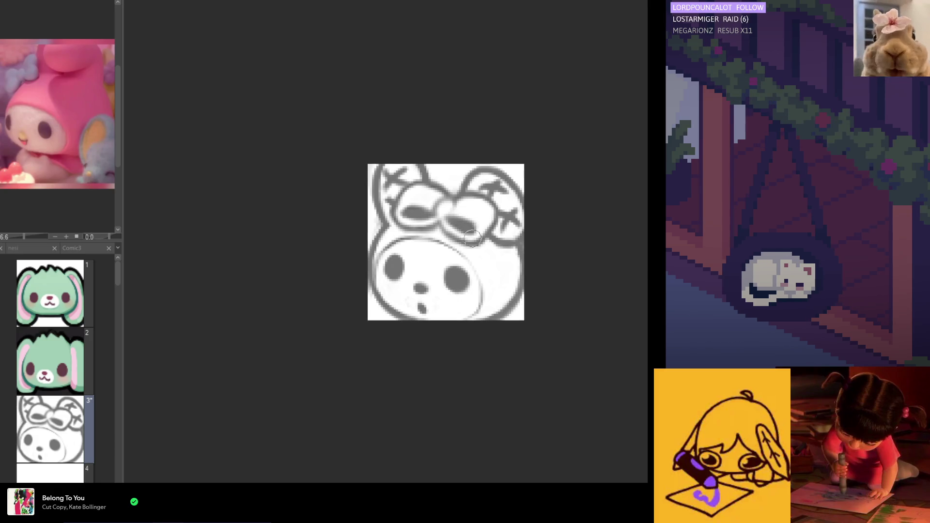
{"action": "key", "text": "ctrl+z"}
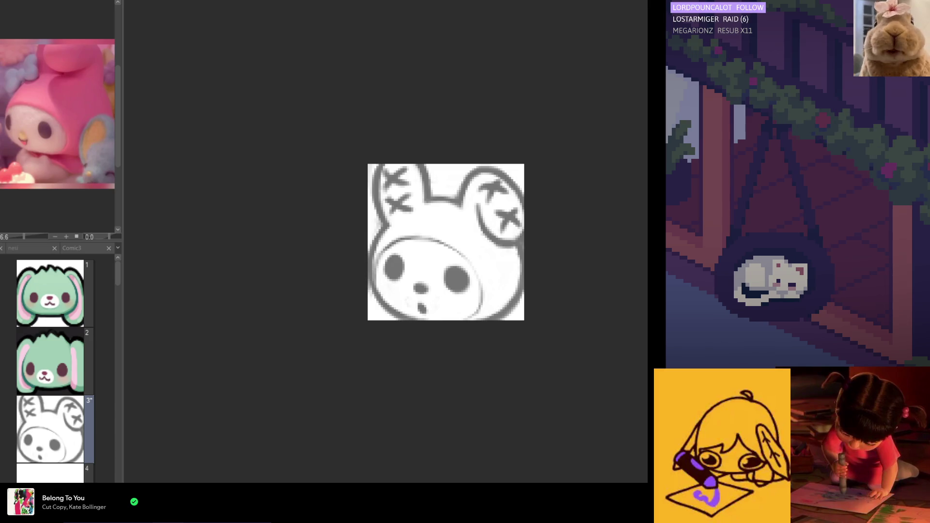
{"action": "key", "text": "ctrl+y"}
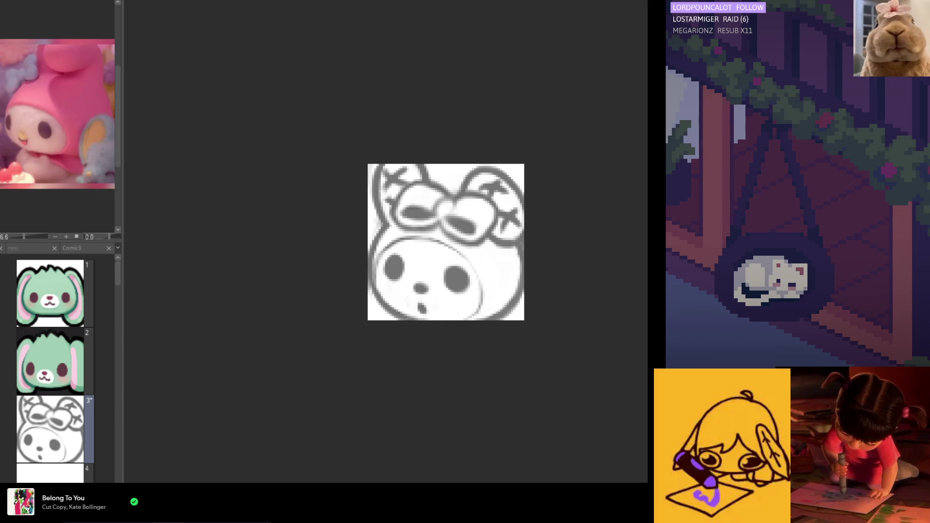
{"action": "mouse_move", "coordinate": [411, 296]}
{"action": "left_mouse_down"}
{"action": "mouse_move", "coordinate": [436, 252]}
{"action": "mouse_move", "coordinate": [465, 271]}
{"action": "left_mouse_up"}
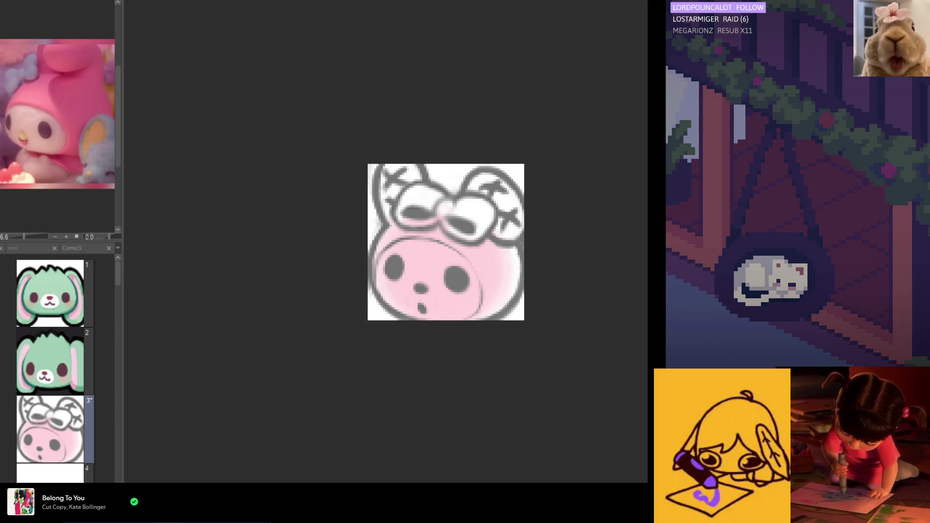
Airbrush pink over the ear and lower-right hood, whiten the face around nose and eyes, and remove the bow.
{"action": "mouse_move", "coordinate": [396, 184]}
{"action": "left_mouse_down"}
{"action": "mouse_move", "coordinate": [385, 202]}
{"action": "mouse_move", "coordinate": [401, 201]}
{"action": "left_mouse_up"}
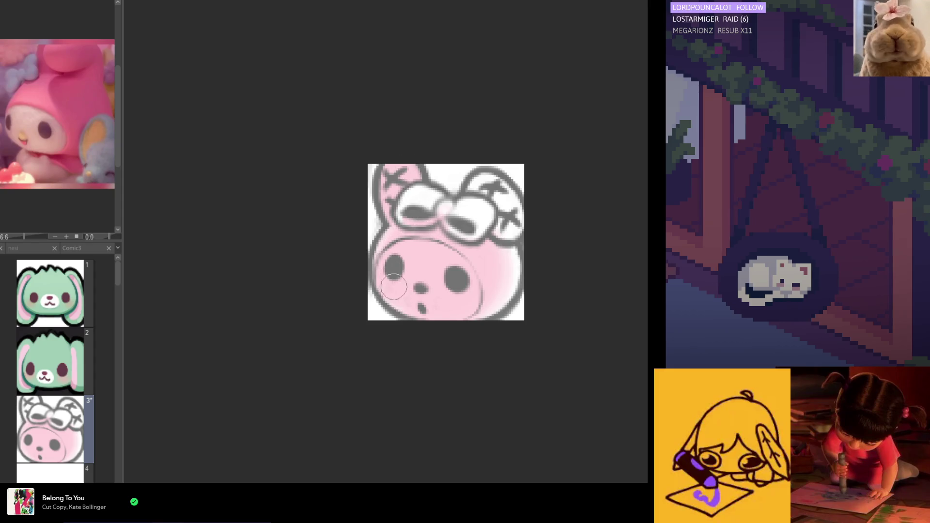
{"action": "mouse_move", "coordinate": [471, 303]}
{"action": "left_mouse_down"}
{"action": "mouse_move", "coordinate": [503, 305]}
{"action": "mouse_move", "coordinate": [513, 271]}
{"action": "mouse_move", "coordinate": [498, 259]}
{"action": "mouse_move", "coordinate": [505, 194]}
{"action": "mouse_move", "coordinate": [482, 183]}
{"action": "mouse_move", "coordinate": [500, 219]}
{"action": "left_mouse_up"}
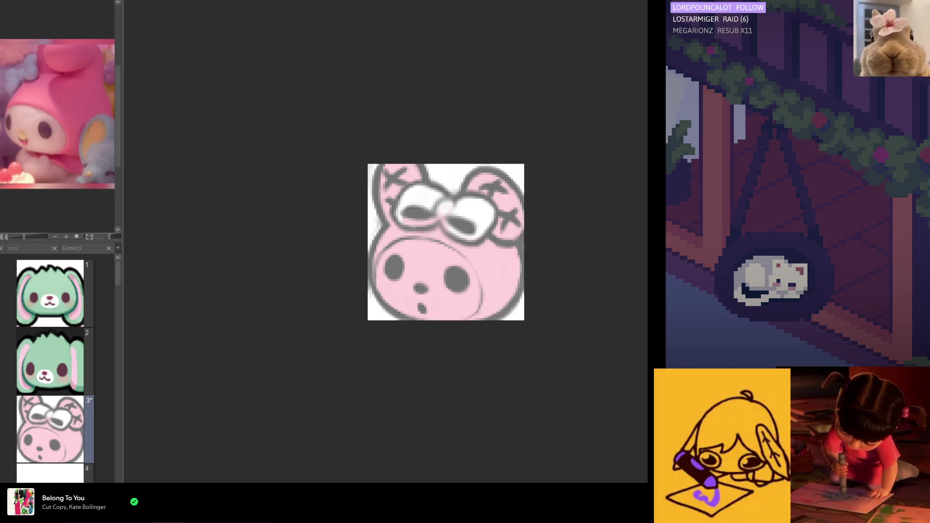
{"action": "mouse_move", "coordinate": [403, 276]}
{"action": "left_mouse_down"}
{"action": "mouse_move", "coordinate": [415, 257]}
{"action": "mouse_move", "coordinate": [414, 291]}
{"action": "mouse_move", "coordinate": [423, 278]}
{"action": "left_mouse_up"}
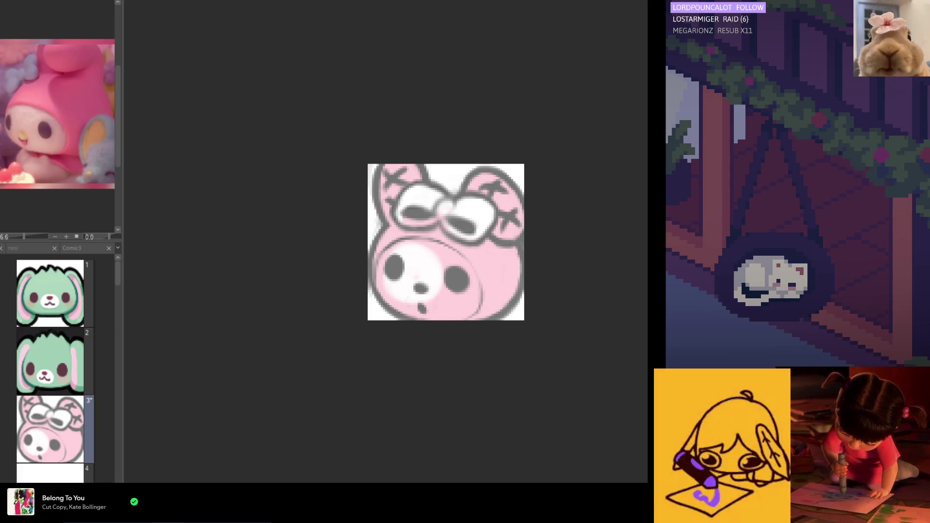
{"action": "mouse_move", "coordinate": [410, 276]}
{"action": "left_mouse_down"}
{"action": "mouse_move", "coordinate": [412, 262]}
{"action": "mouse_move", "coordinate": [424, 302]}
{"action": "mouse_move", "coordinate": [448, 293]}
{"action": "mouse_move", "coordinate": [432, 304]}
{"action": "mouse_move", "coordinate": [433, 268]}
{"action": "mouse_move", "coordinate": [421, 257]}
{"action": "mouse_move", "coordinate": [392, 274]}
{"action": "left_mouse_up"}
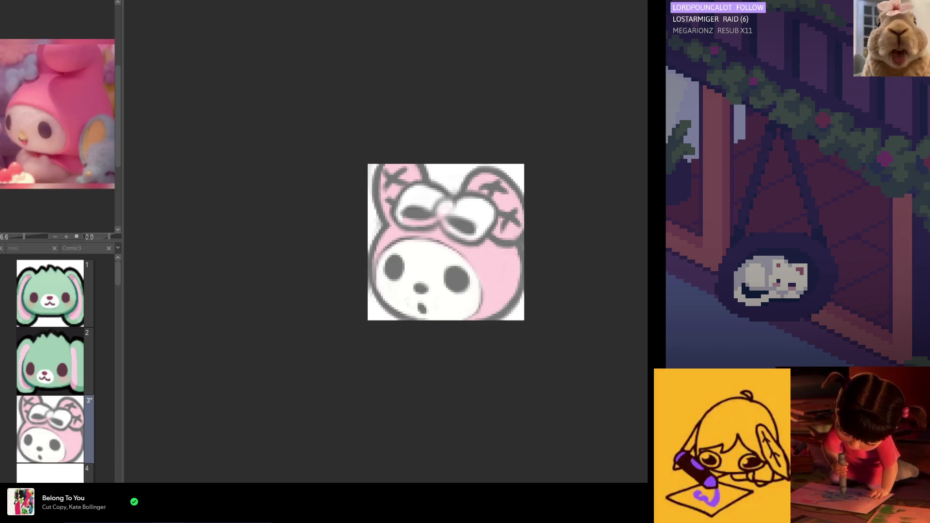
{"action": "scroll", "coordinate": [513, 266], "scroll_direction": "down", "scroll_amount": 1}
{"action": "key", "text": "ctrl+z"}
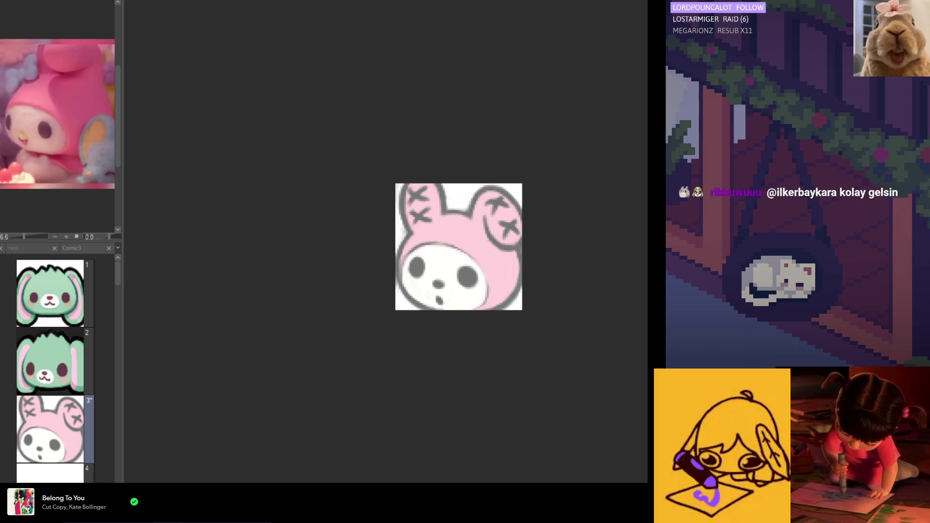
{"action": "key", "text": "ctrl+minus"}
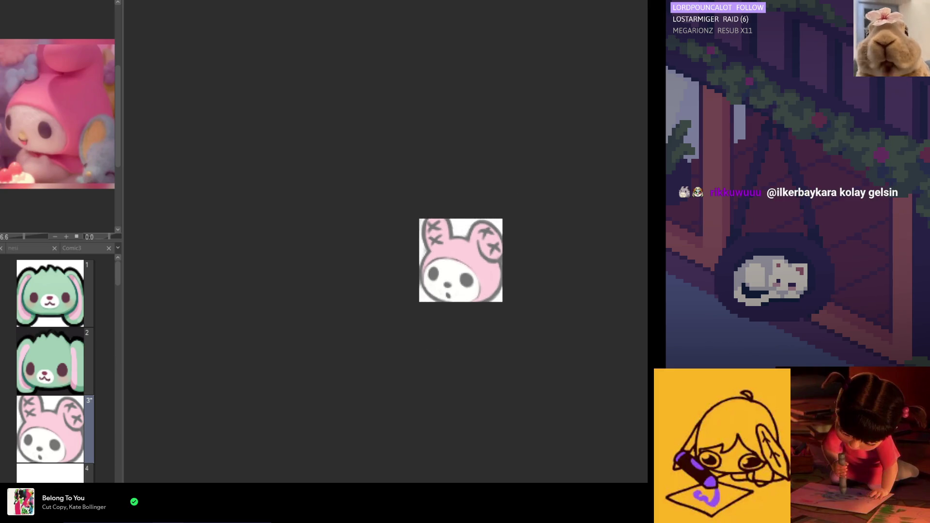
{"action": "key", "text": "ctrl+z"}
{"action": "key", "text": "ctrl+y"}
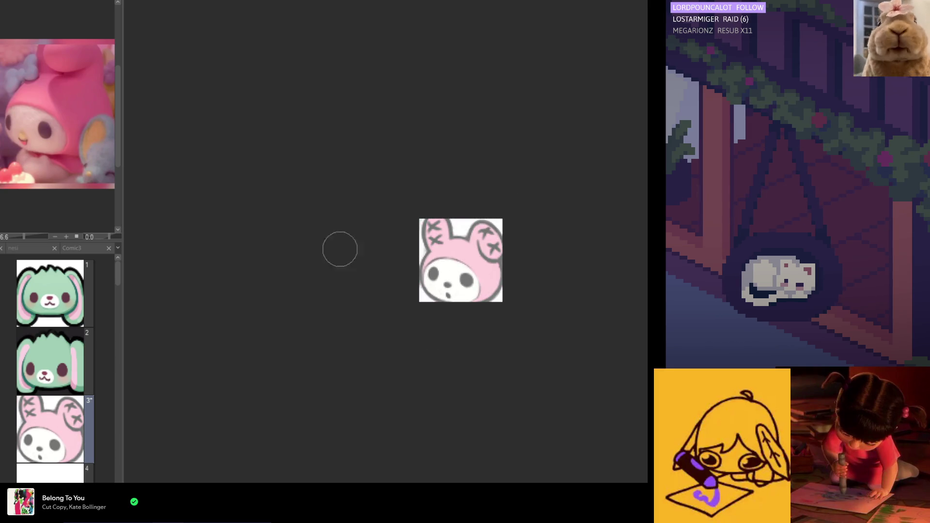
{"action": "left_click", "coordinate": [469, 249], "text": "alt"}
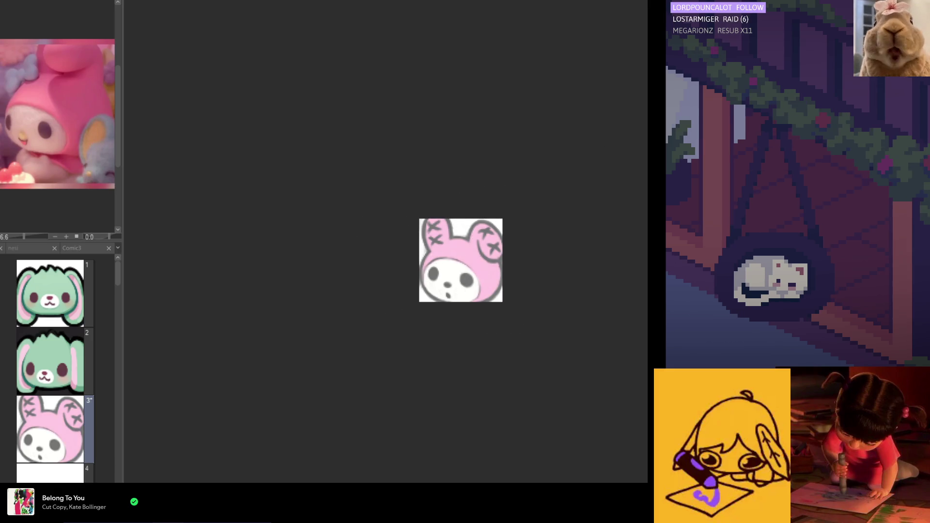
{"action": "scroll", "coordinate": [467, 284], "scroll_direction": "up", "scroll_amount": 3}
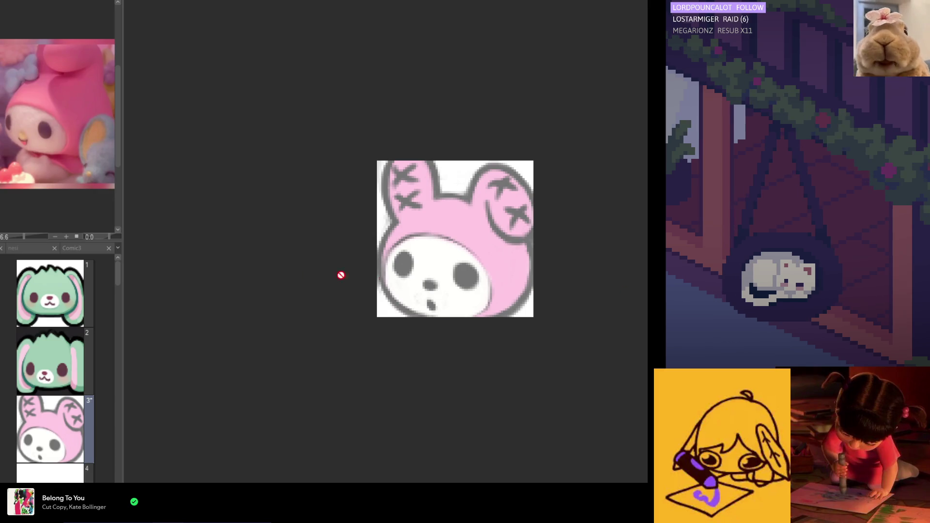
{"action": "scroll", "coordinate": [448, 245], "scroll_direction": "down", "scroll_amount": 1}
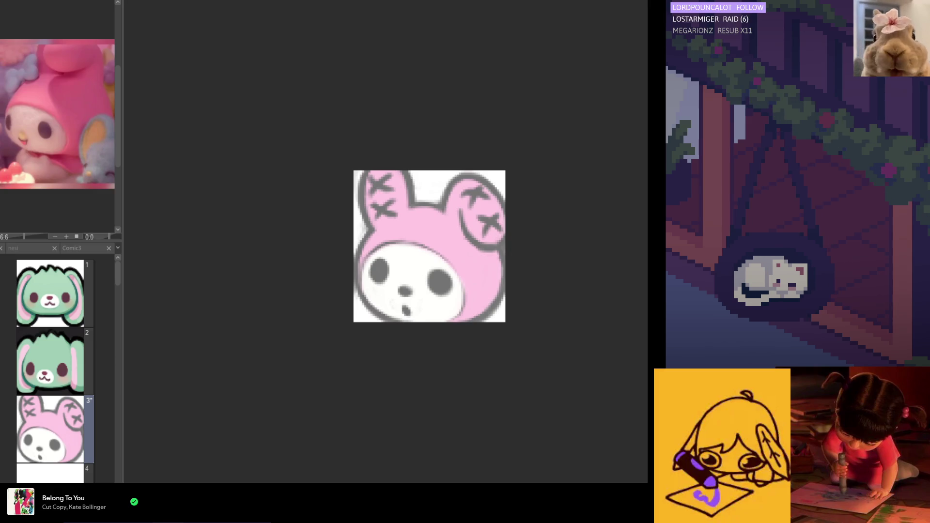
Shade the hood's right side and lower edge, the right ear, and inside the left ear darker pink.
{"action": "mouse_move", "coordinate": [492, 235]}
{"action": "left_mouse_down"}
{"action": "mouse_move", "coordinate": [477, 312]}
{"action": "mouse_move", "coordinate": [480, 301]}
{"action": "left_mouse_up"}
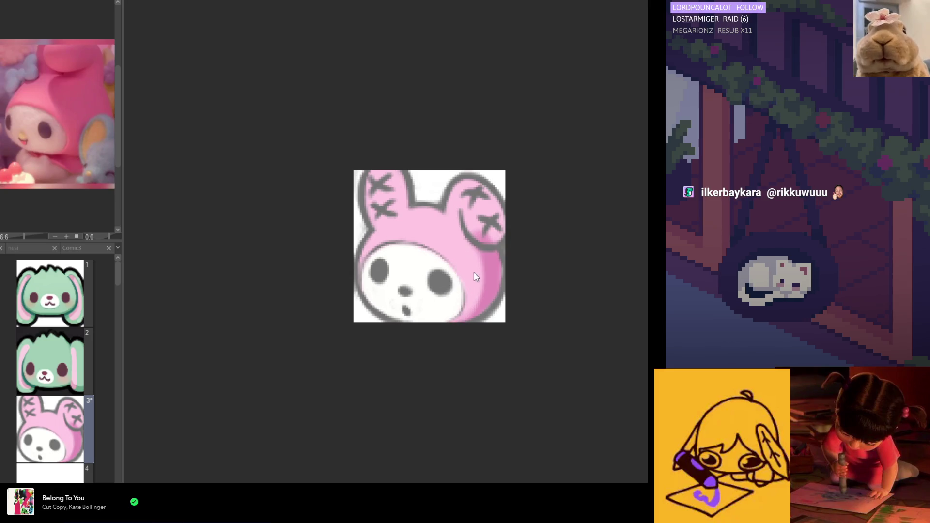
{"action": "left_click_drag", "start_coordinate": [476, 247], "coordinate": [439, 322]}
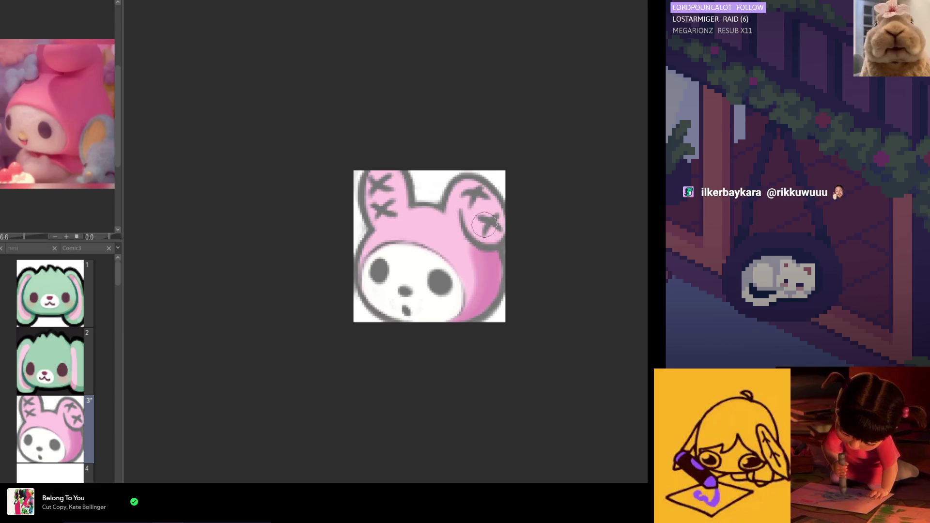
{"action": "mouse_move", "coordinate": [482, 233]}
{"action": "left_mouse_down"}
{"action": "mouse_move", "coordinate": [495, 212]}
{"action": "mouse_move", "coordinate": [446, 234]}
{"action": "mouse_move", "coordinate": [461, 271]}
{"action": "mouse_move", "coordinate": [453, 245]}
{"action": "left_mouse_up"}
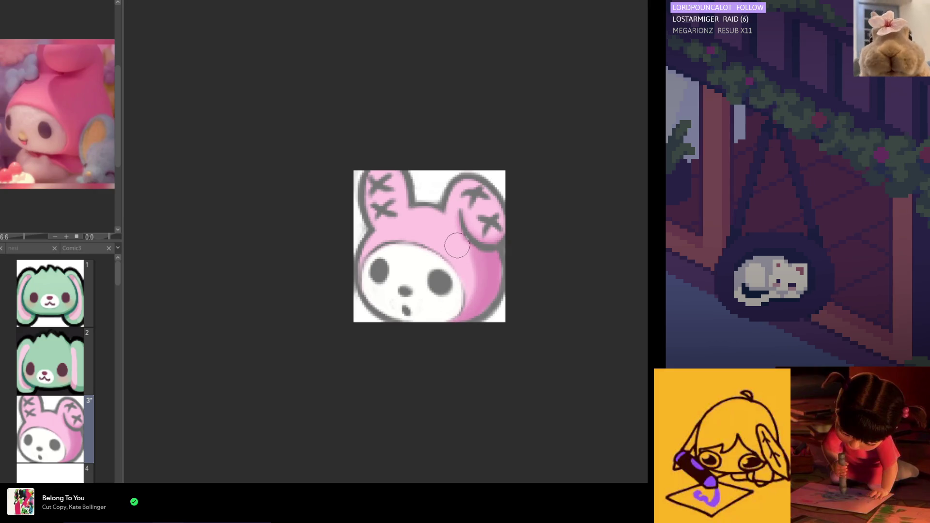
{"action": "mouse_move", "coordinate": [402, 198]}
{"action": "left_mouse_down"}
{"action": "mouse_move", "coordinate": [385, 171]}
{"action": "mouse_move", "coordinate": [393, 223]}
{"action": "mouse_move", "coordinate": [411, 223]}
{"action": "mouse_move", "coordinate": [406, 206]}
{"action": "mouse_move", "coordinate": [410, 216]}
{"action": "mouse_move", "coordinate": [460, 225]}
{"action": "mouse_move", "coordinate": [417, 213]}
{"action": "mouse_move", "coordinate": [444, 235]}
{"action": "left_mouse_up"}
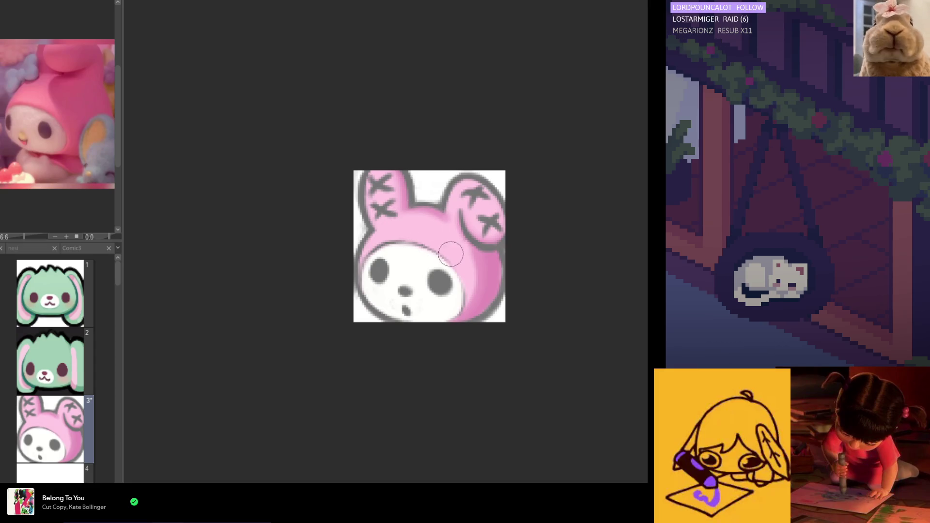
Darken both X marks on the right ear and paint the right eye dark maroon.
{"action": "left_click_drag", "start_coordinate": [496, 227], "coordinate": [493, 228]}
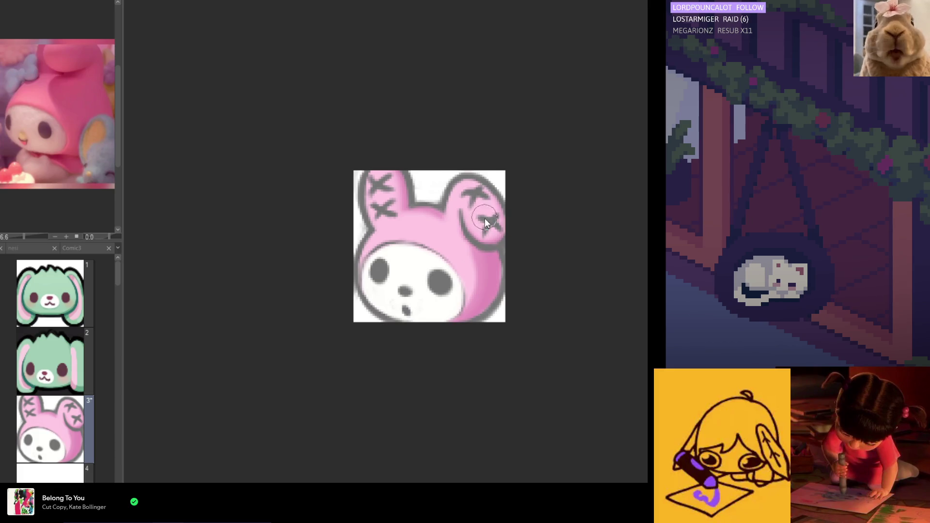
{"action": "left_click_drag", "start_coordinate": [479, 213], "coordinate": [483, 222]}
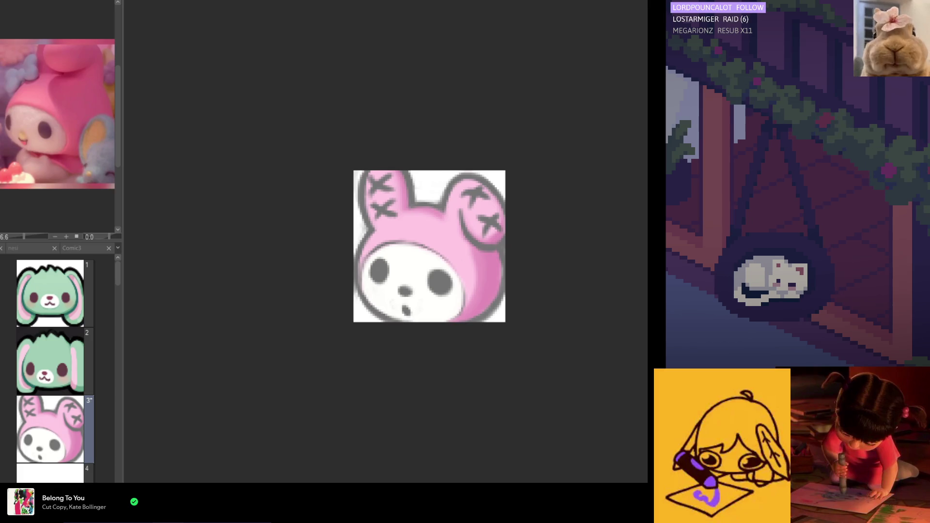
{"action": "mouse_move", "coordinate": [438, 274]}
{"action": "left_mouse_down"}
{"action": "mouse_move", "coordinate": [441, 281]}
{"action": "mouse_move", "coordinate": [451, 271]}
{"action": "left_mouse_up"}
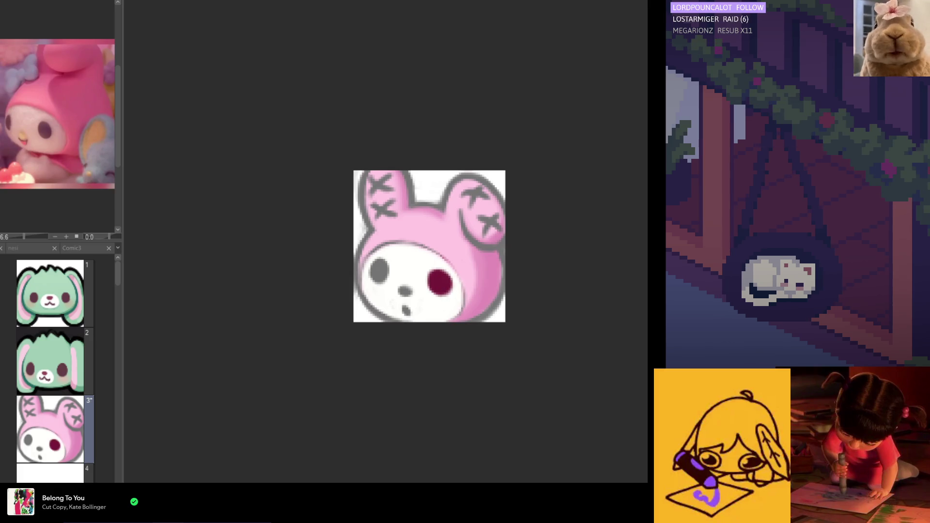
Paint both eyes dark purple-grey over several passes and recolour the nose peach beige.
{"action": "mouse_move", "coordinate": [437, 265]}
{"action": "left_mouse_down"}
{"action": "mouse_move", "coordinate": [439, 251]}
{"action": "mouse_move", "coordinate": [412, 271]}
{"action": "mouse_move", "coordinate": [373, 264]}
{"action": "left_mouse_up"}
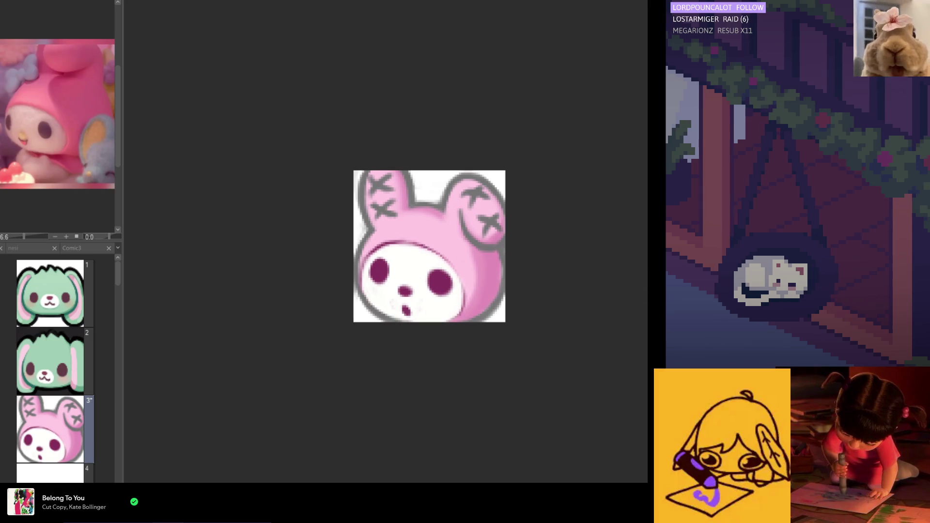
{"action": "mouse_move", "coordinate": [442, 273]}
{"action": "left_mouse_down"}
{"action": "mouse_move", "coordinate": [447, 302]}
{"action": "mouse_move", "coordinate": [460, 310]}
{"action": "mouse_move", "coordinate": [443, 288]}
{"action": "mouse_move", "coordinate": [428, 304]}
{"action": "mouse_move", "coordinate": [390, 264]}
{"action": "mouse_move", "coordinate": [405, 249]}
{"action": "left_mouse_up"}
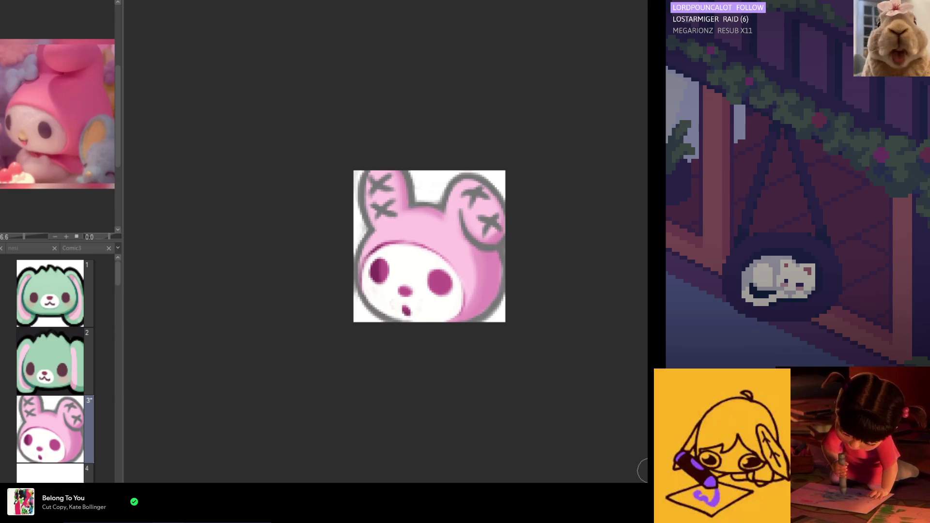
{"action": "left_click_drag", "start_coordinate": [397, 243], "coordinate": [387, 276]}
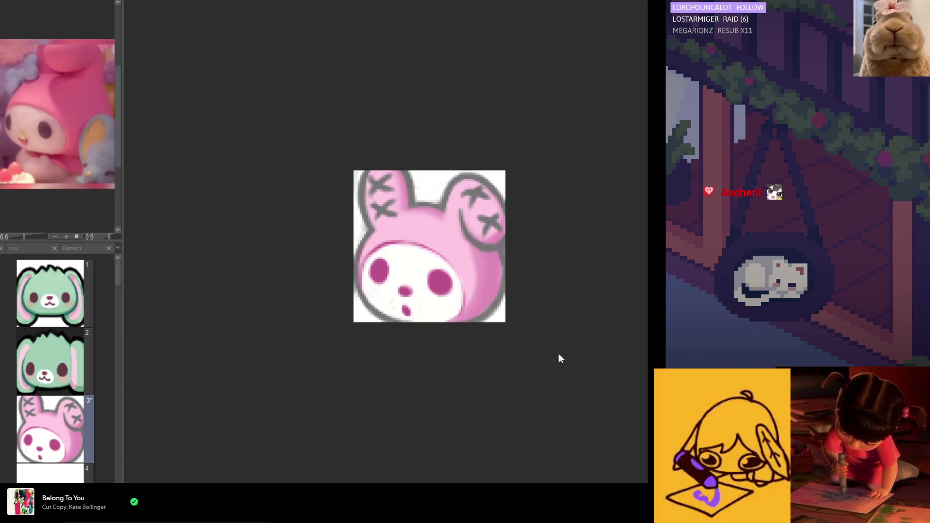
{"action": "left_click_drag", "start_coordinate": [442, 297], "coordinate": [438, 285]}
{"action": "left_click_drag", "start_coordinate": [389, 263], "coordinate": [380, 271]}
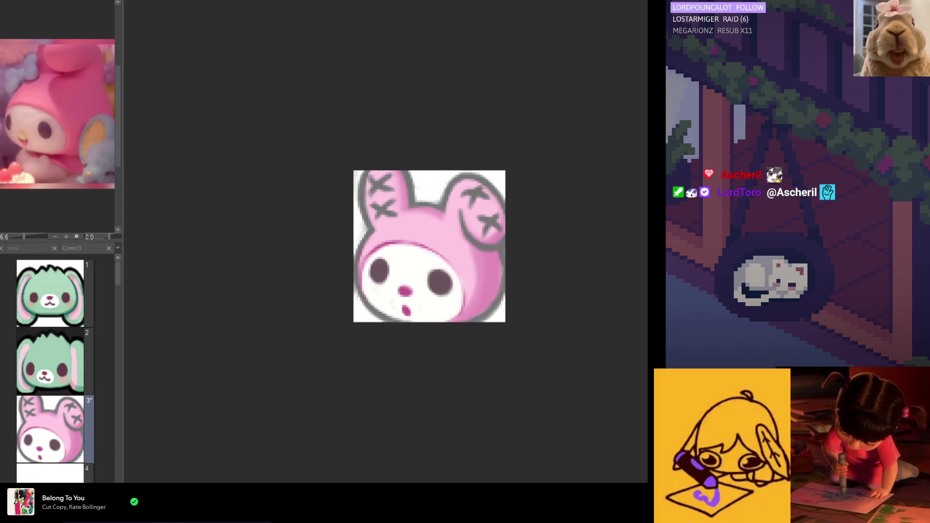
{"action": "left_click_drag", "start_coordinate": [409, 291], "coordinate": [401, 292]}
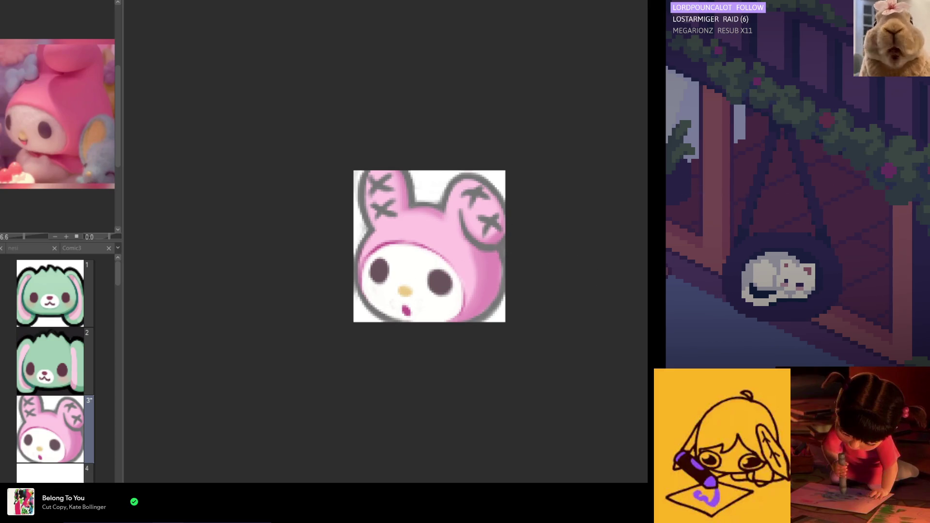
{"action": "left_click", "coordinate": [441, 270], "text": "alt"}
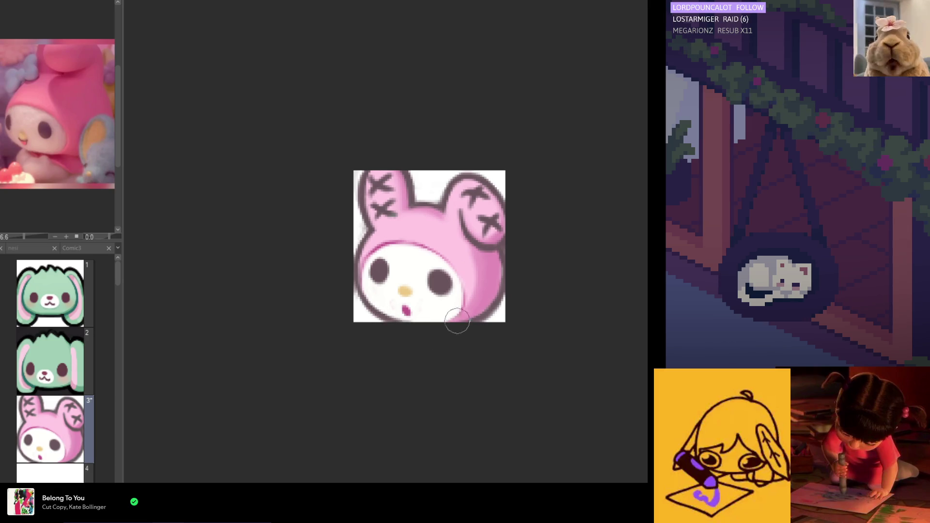
{"action": "scroll", "coordinate": [510, 195], "scroll_direction": "down", "scroll_amount": 5}
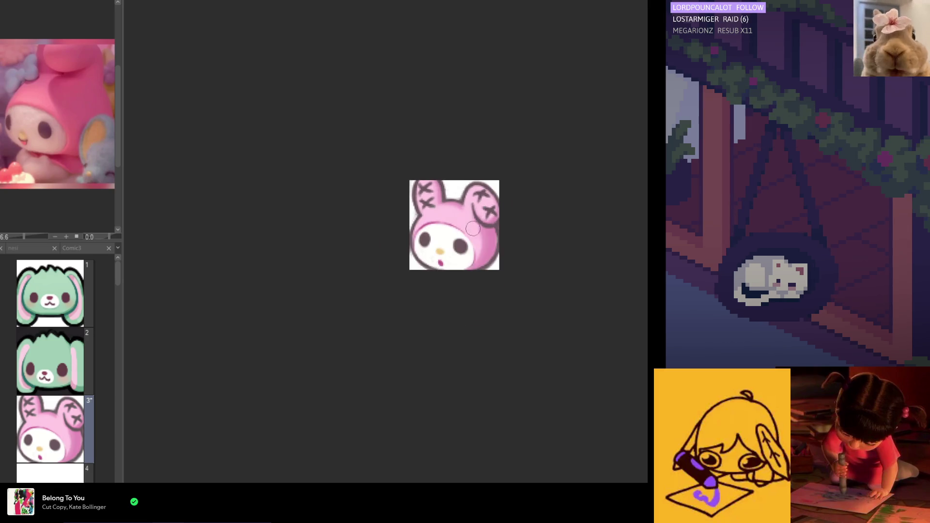
{"action": "scroll", "coordinate": [460, 240], "scroll_direction": "up", "scroll_amount": 2}
{"action": "scroll", "coordinate": [439, 243], "scroll_direction": "up", "scroll_amount": 2}
{"action": "key", "text": "h"}
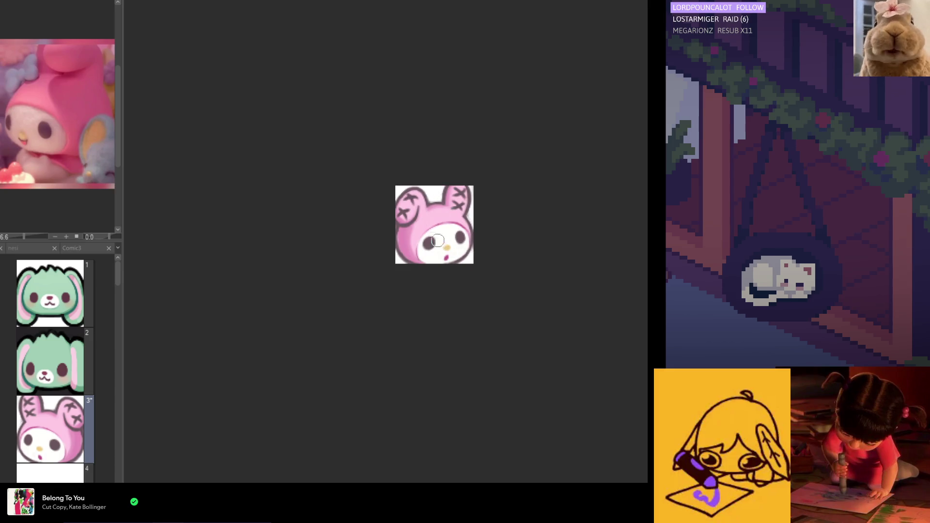
{"action": "scroll", "coordinate": [423, 249], "scroll_direction": "down", "scroll_amount": 2}
{"action": "scroll", "coordinate": [448, 244], "scroll_direction": "up", "scroll_amount": 5}
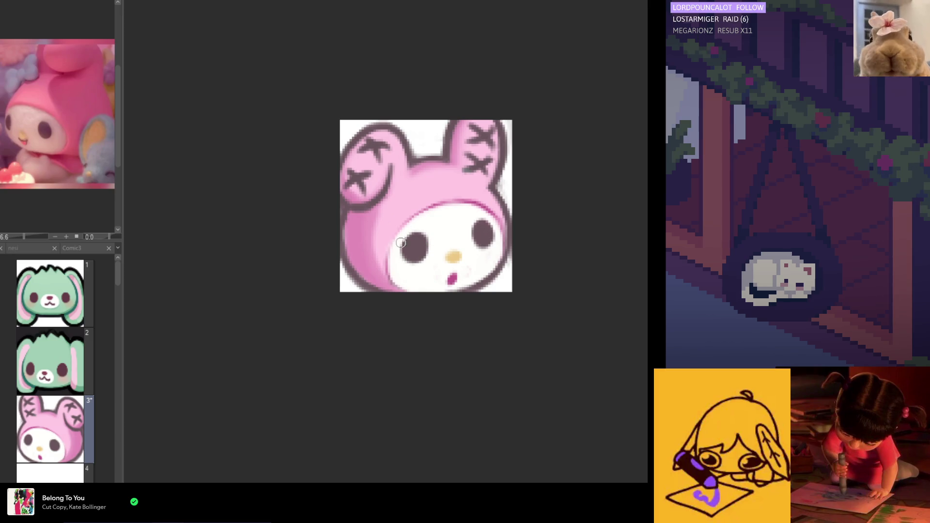
{"action": "key", "text": "h"}
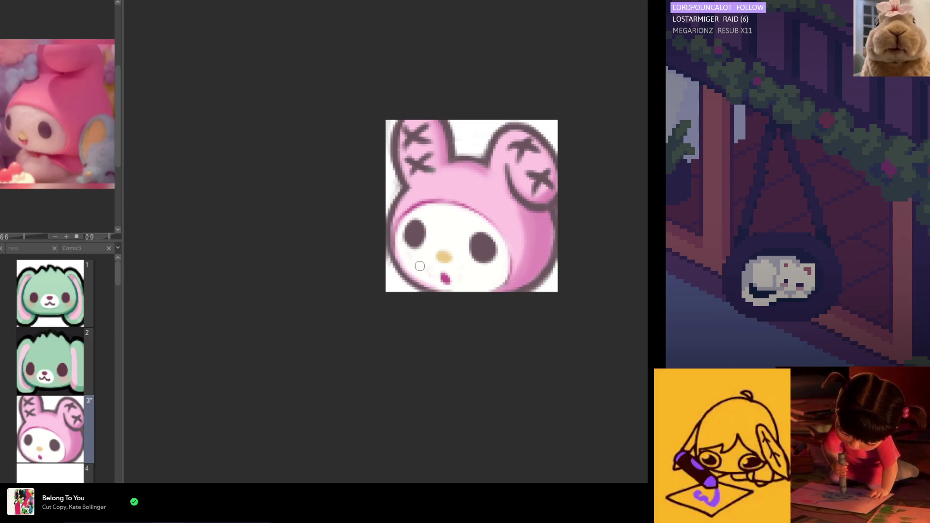
Check the drawing by flipping the canvas view, then paste the grey-and-white bow over the ears.
{"action": "key", "text": "h"}
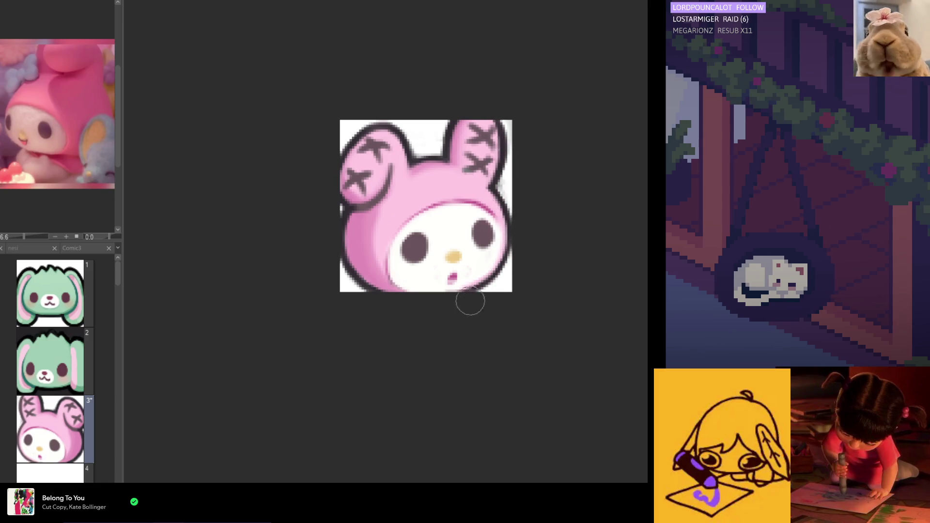
{"action": "key", "text": "h"}
{"action": "scroll", "coordinate": [527, 291], "scroll_direction": "down", "scroll_amount": 5}
{"action": "scroll", "coordinate": [485, 285], "scroll_direction": "up", "scroll_amount": 3}
{"action": "scroll", "coordinate": [447, 242], "scroll_direction": "up", "scroll_amount": 2}
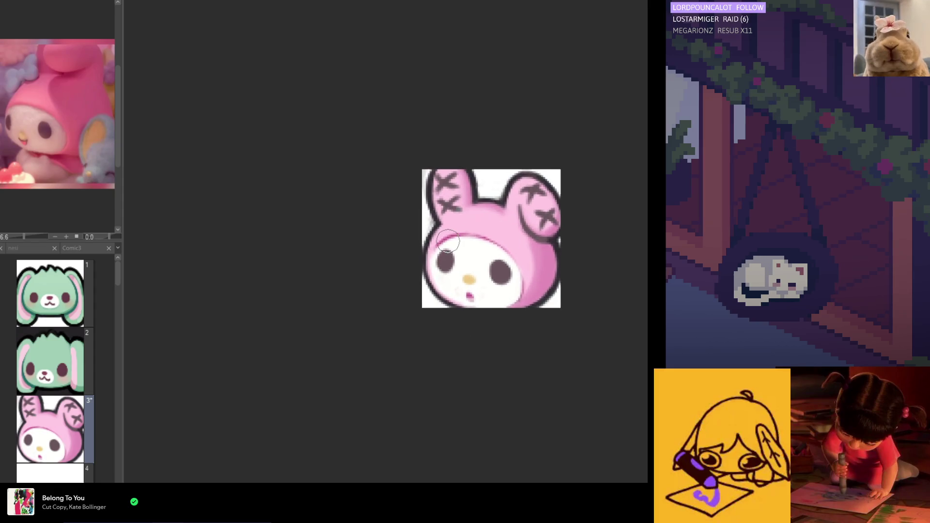
{"action": "key", "text": "ctrl+v"}
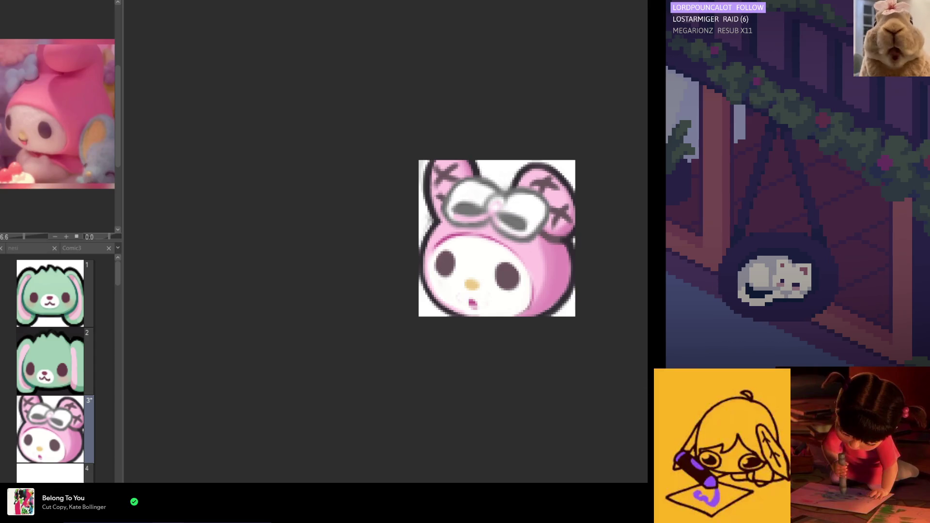
Block in the bow in dark grey, filling in its left half.
{"action": "mouse_move", "coordinate": [525, 247]}
{"action": "left_mouse_down"}
{"action": "mouse_move", "coordinate": [480, 204]}
{"action": "mouse_move", "coordinate": [415, 183]}
{"action": "left_mouse_up"}
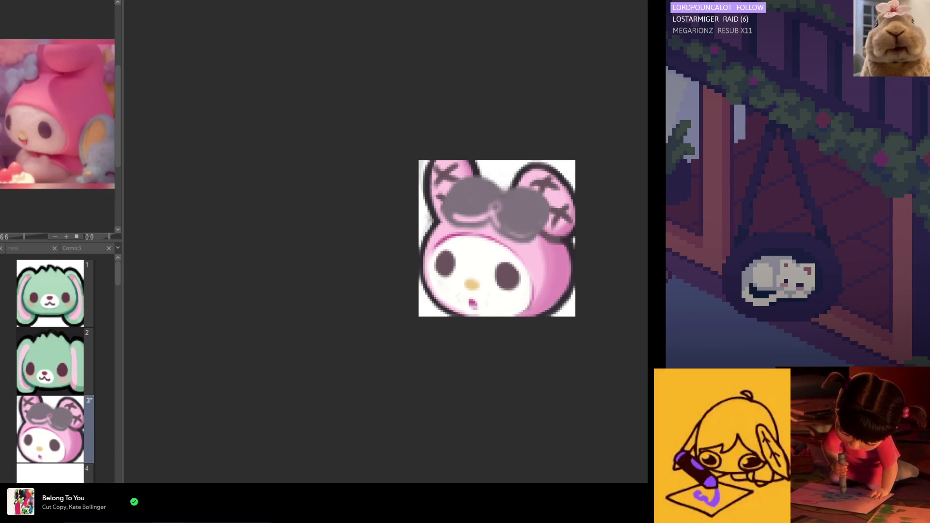
{"action": "scroll", "coordinate": [457, 202], "scroll_direction": "up", "scroll_amount": 1}
{"action": "mouse_move", "coordinate": [465, 203]}
{"action": "left_mouse_down"}
{"action": "mouse_move", "coordinate": [489, 218]}
{"action": "mouse_move", "coordinate": [474, 202]}
{"action": "left_mouse_up"}
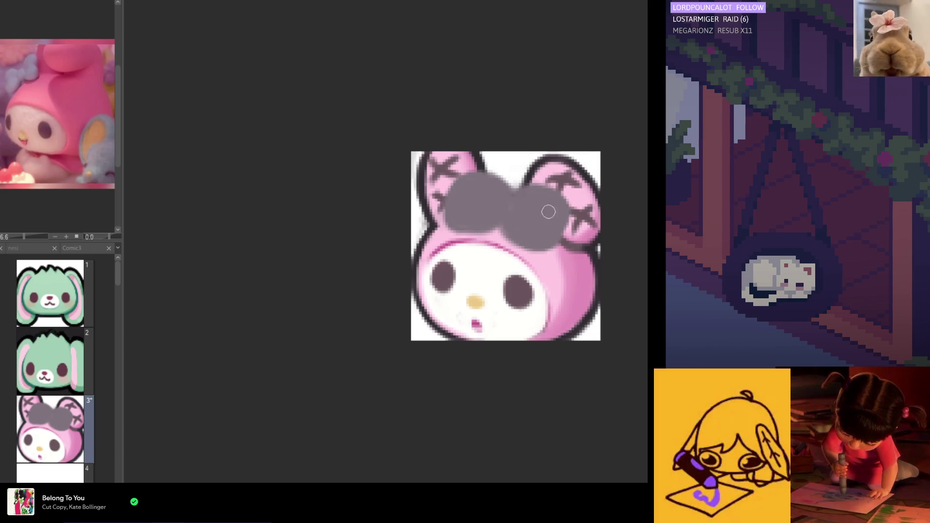
Check the bow in mirrored view and widen its dark shading.
{"action": "key", "text": "h"}
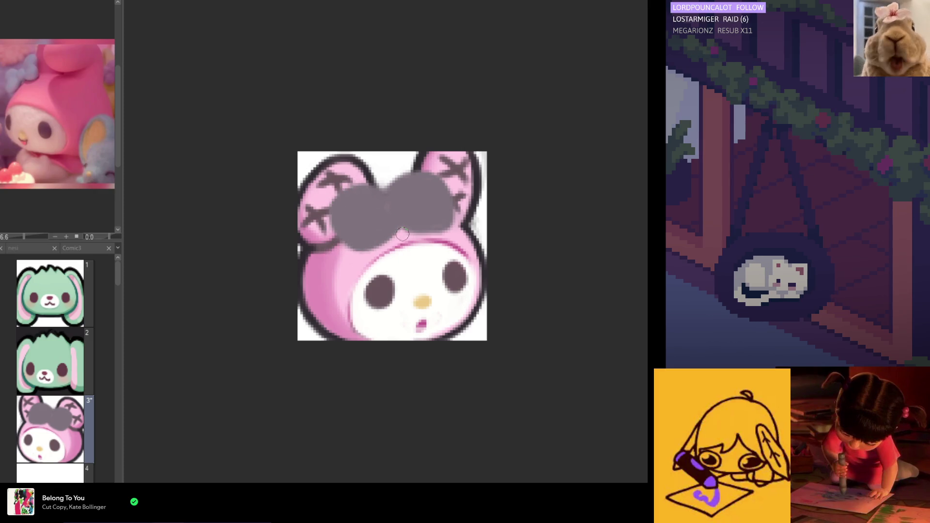
{"action": "key", "text": "h"}
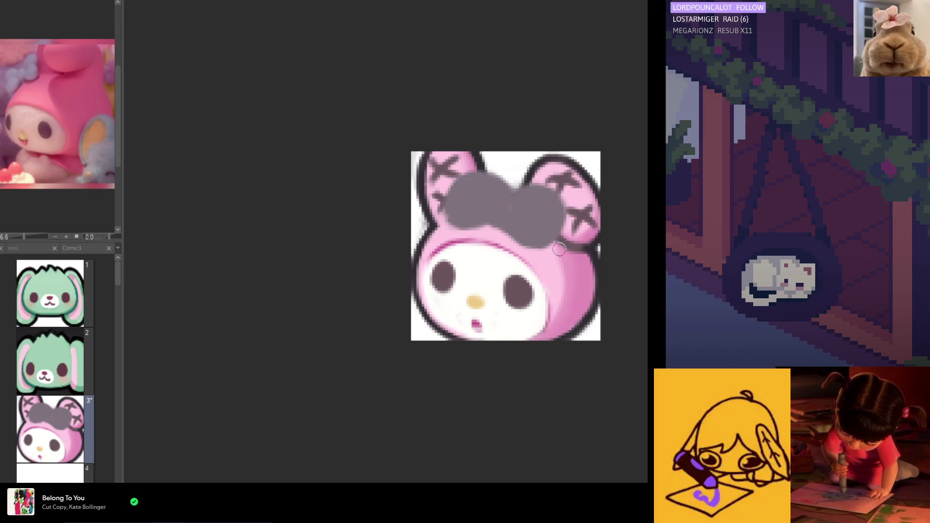
{"action": "key", "text": "h"}
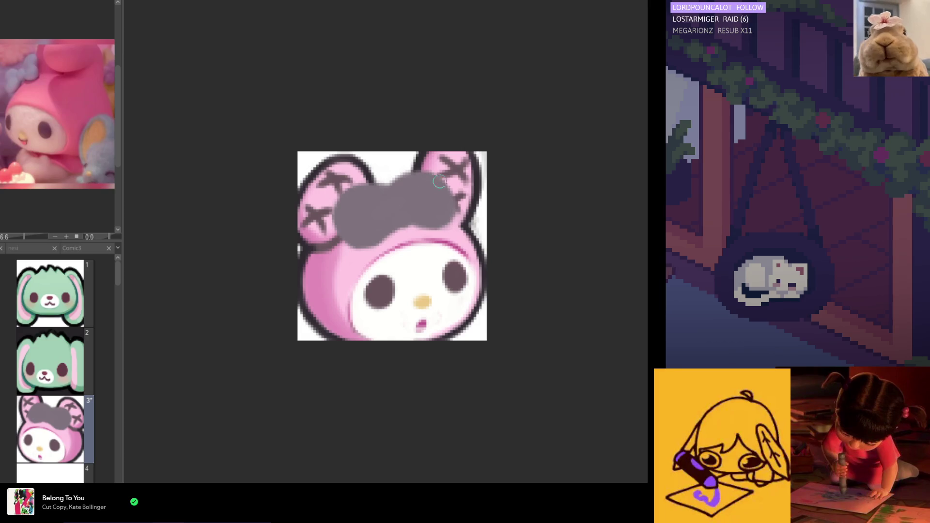
{"action": "key", "text": "h"}
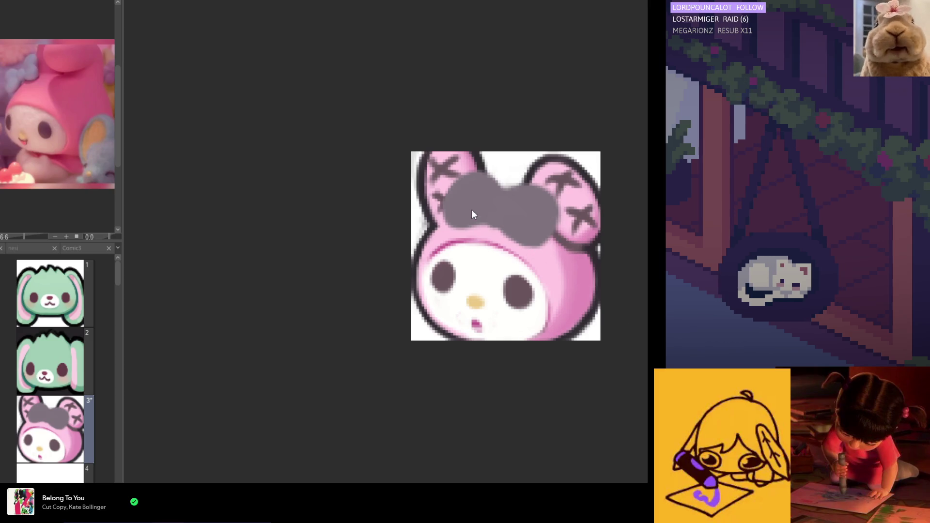
{"action": "left_click_drag", "start_coordinate": [457, 214], "coordinate": [535, 234]}
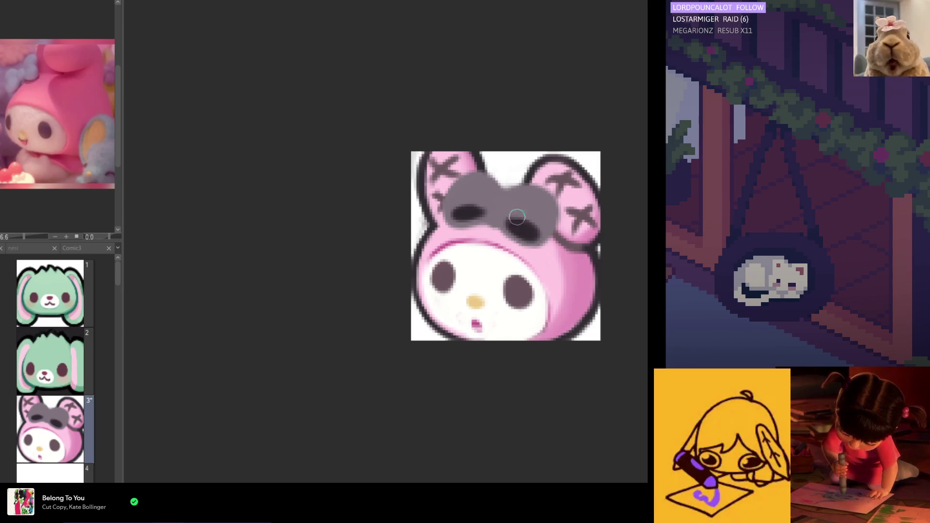
Widen the bow's left dark loop, undoing two stray darker strokes.
{"action": "left_click_drag", "start_coordinate": [509, 194], "coordinate": [503, 208]}
{"action": "key", "text": "ctrl+z"}
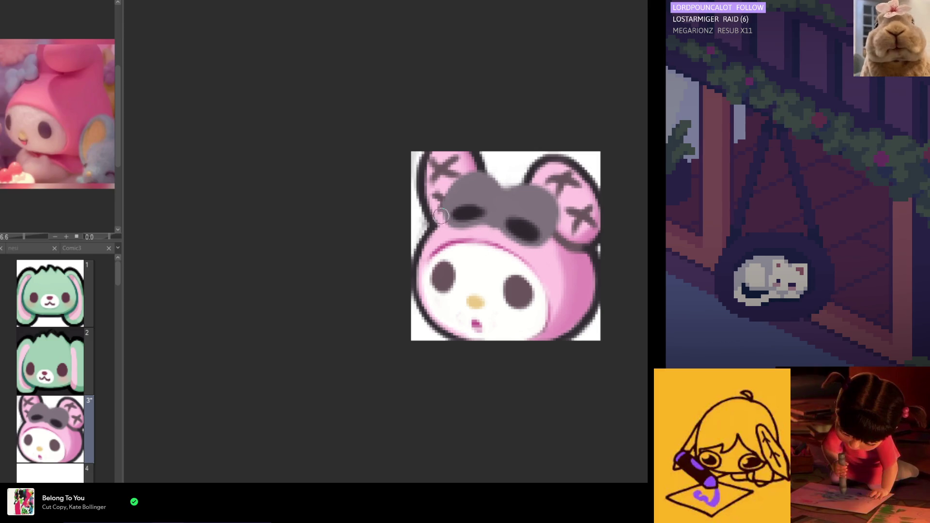
{"action": "mouse_move", "coordinate": [452, 210]}
{"action": "left_mouse_down"}
{"action": "mouse_move", "coordinate": [446, 215]}
{"action": "mouse_move", "coordinate": [544, 241]}
{"action": "left_mouse_up"}
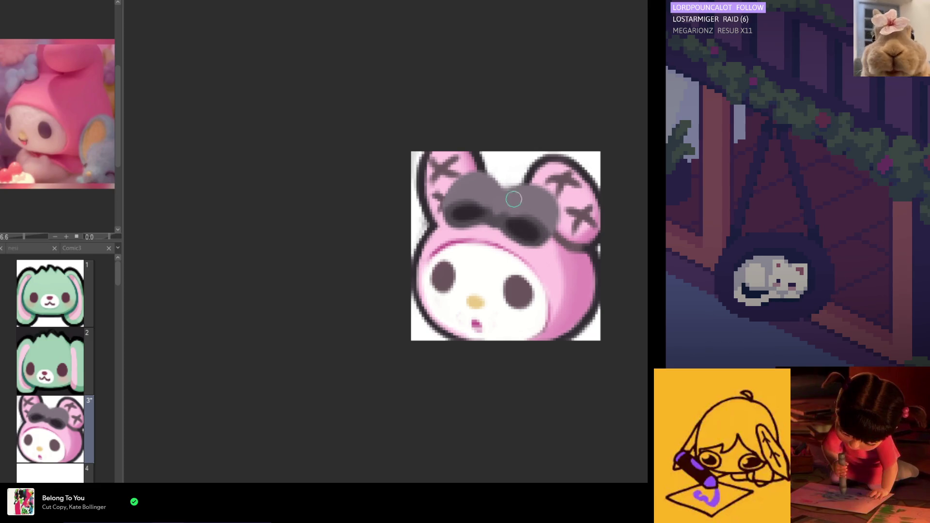
{"action": "mouse_move", "coordinate": [456, 197]}
{"action": "left_mouse_down"}
{"action": "mouse_move", "coordinate": [547, 223]}
{"action": "mouse_move", "coordinate": [526, 200]}
{"action": "mouse_move", "coordinate": [467, 207]}
{"action": "left_mouse_up"}
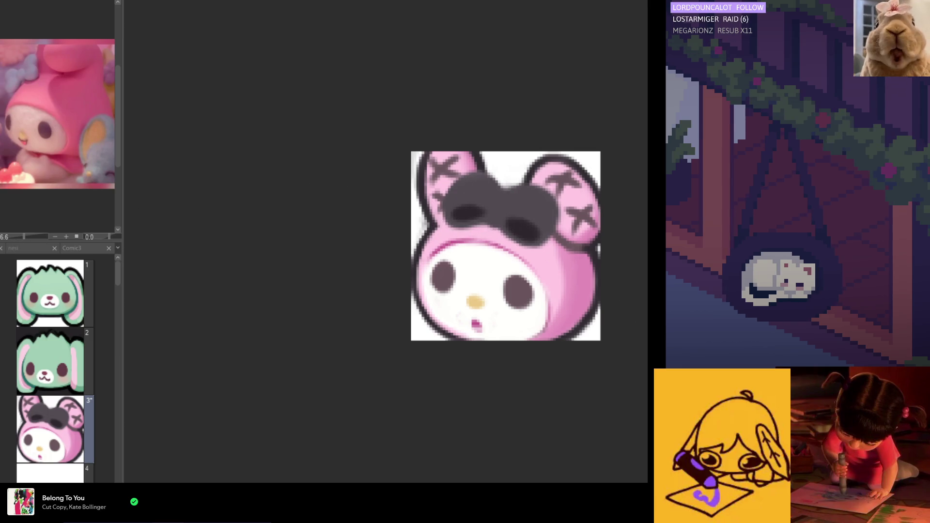
{"action": "key", "text": "ctrl+z"}
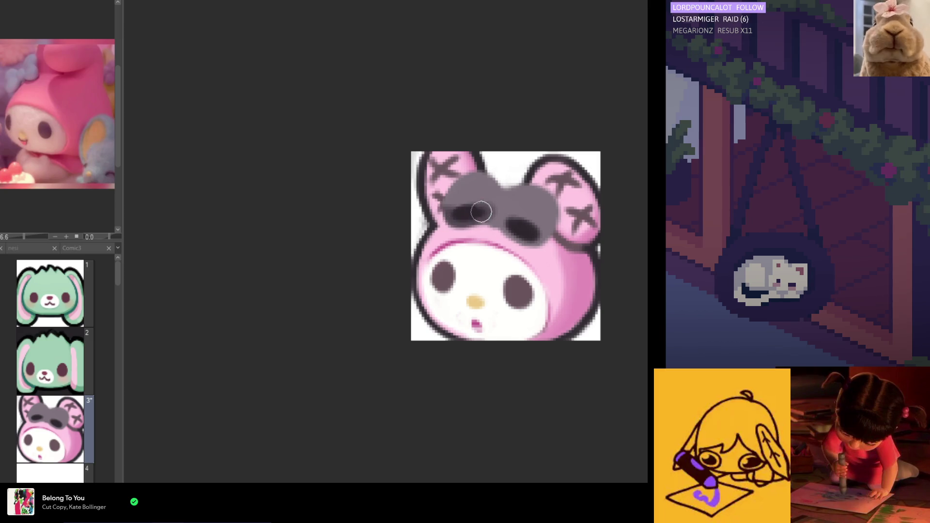
Extend the dark shading across the bow to the right and darken its top centre.
{"action": "mouse_move", "coordinate": [483, 223]}
{"action": "left_mouse_down"}
{"action": "mouse_move", "coordinate": [501, 219]}
{"action": "mouse_move", "coordinate": [534, 245]}
{"action": "left_mouse_up"}
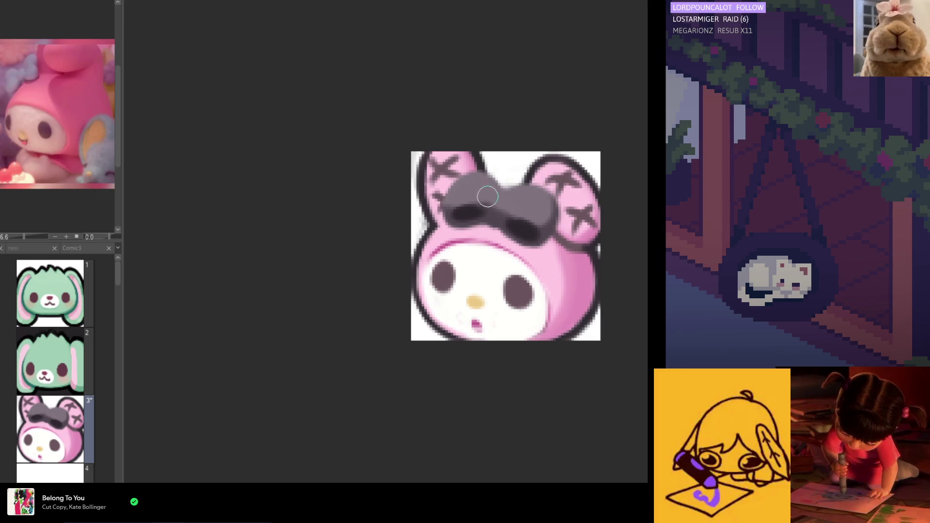
{"action": "mouse_move", "coordinate": [501, 191]}
{"action": "left_mouse_down"}
{"action": "mouse_move", "coordinate": [487, 194]}
{"action": "mouse_move", "coordinate": [506, 196]}
{"action": "left_mouse_up"}
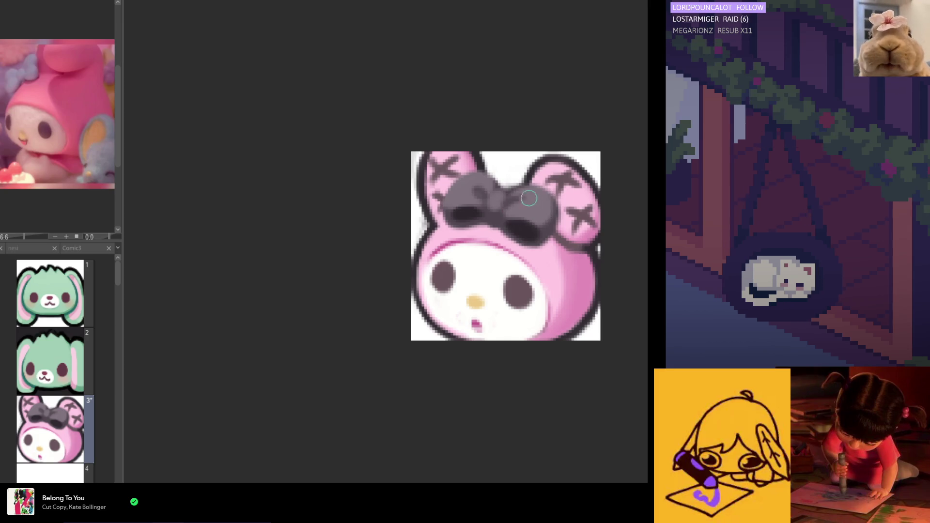
{"action": "key", "text": "h"}
{"action": "left_click", "coordinate": [391, 198], "text": "alt"}
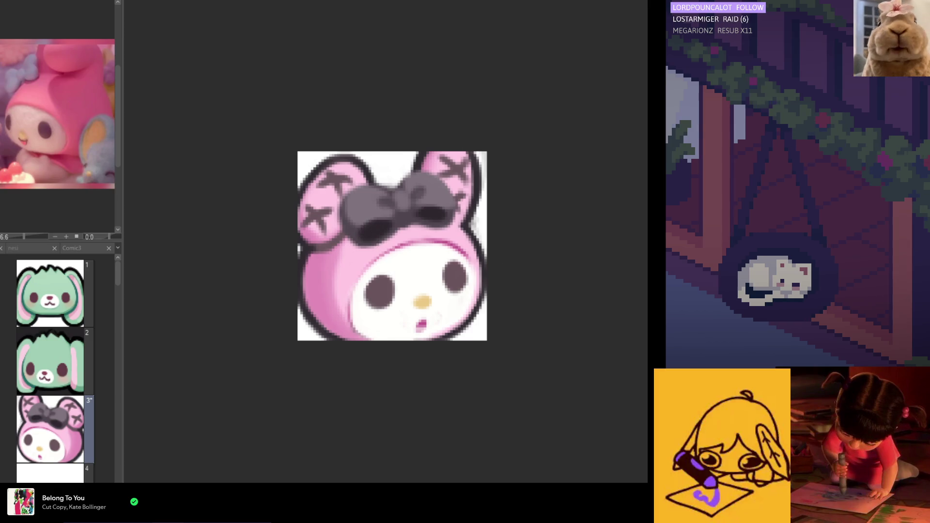
On layer 3, fill in the bow's lower-left loop and darken its top edge, checking in a mirrored view.
{"action": "key", "text": "h"}
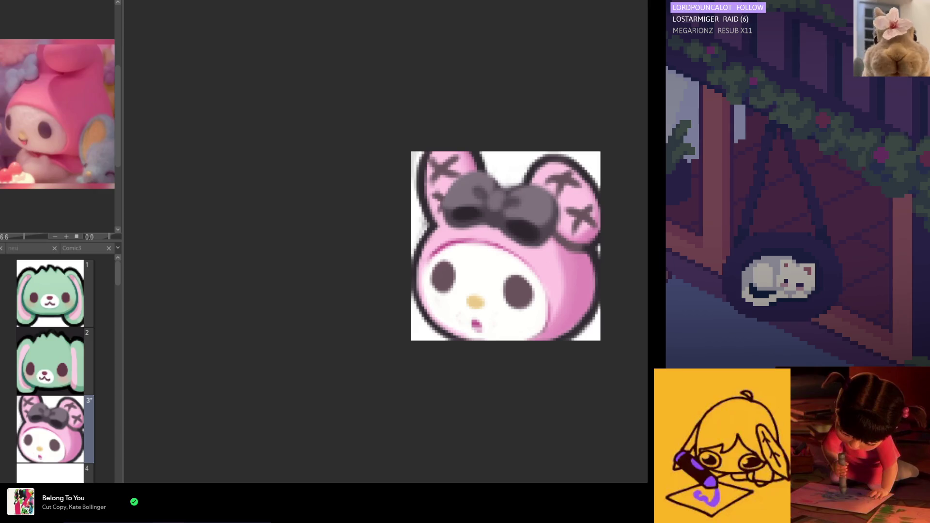
{"action": "left_click_drag", "start_coordinate": [446, 194], "coordinate": [461, 223]}
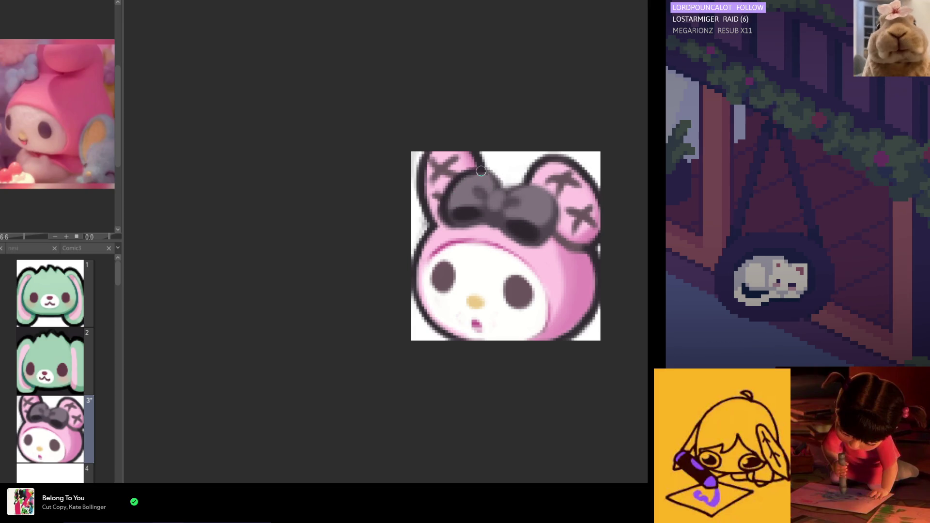
{"action": "mouse_move", "coordinate": [512, 185]}
{"action": "left_mouse_down"}
{"action": "mouse_move", "coordinate": [537, 186]}
{"action": "mouse_move", "coordinate": [547, 200]}
{"action": "left_mouse_up"}
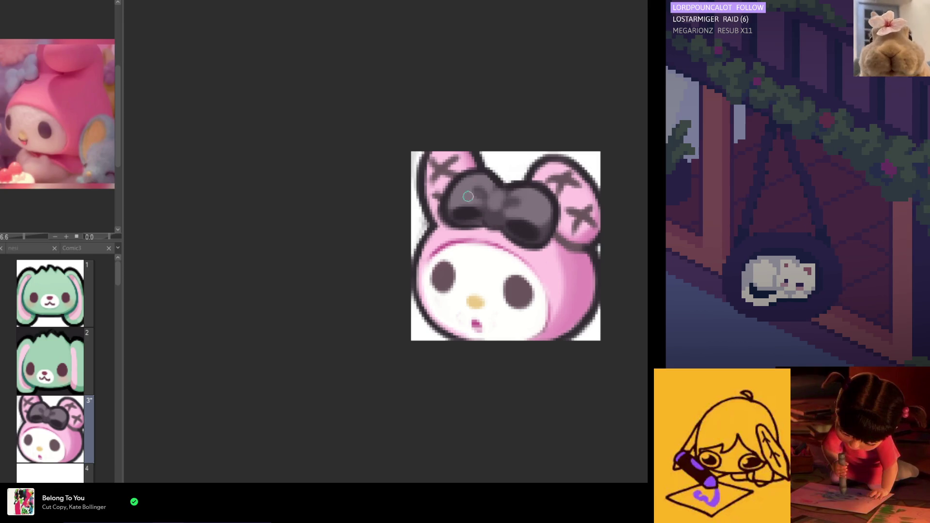
{"action": "scroll", "coordinate": [502, 137], "scroll_direction": "down", "scroll_amount": 1}
{"action": "scroll", "coordinate": [502, 137], "scroll_direction": "up", "scroll_amount": 2}
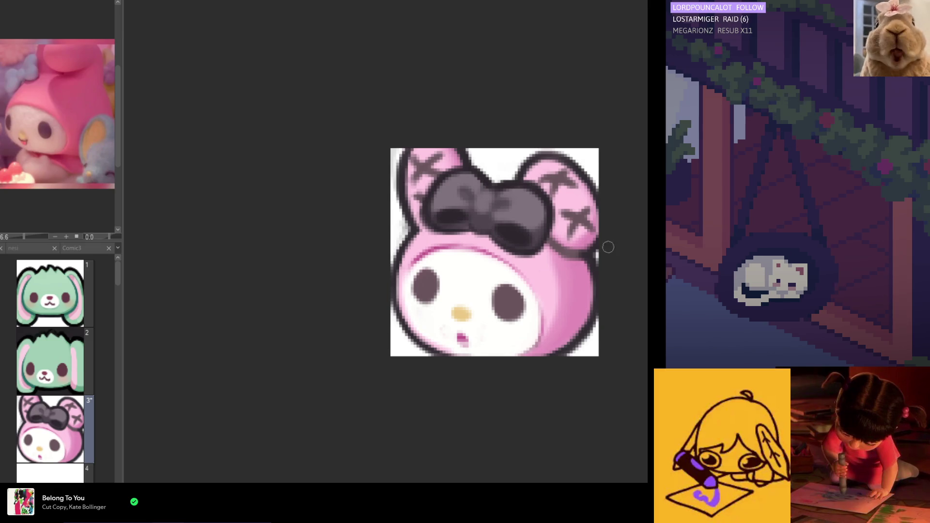
{"action": "scroll", "coordinate": [544, 224], "scroll_direction": "up", "scroll_amount": 1}
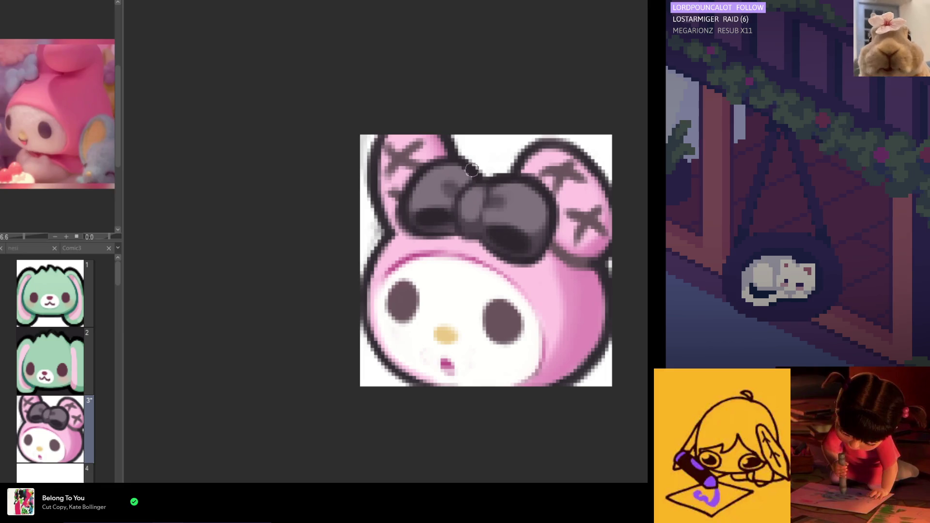
{"action": "scroll", "coordinate": [472, 194], "scroll_direction": "down", "scroll_amount": 6}
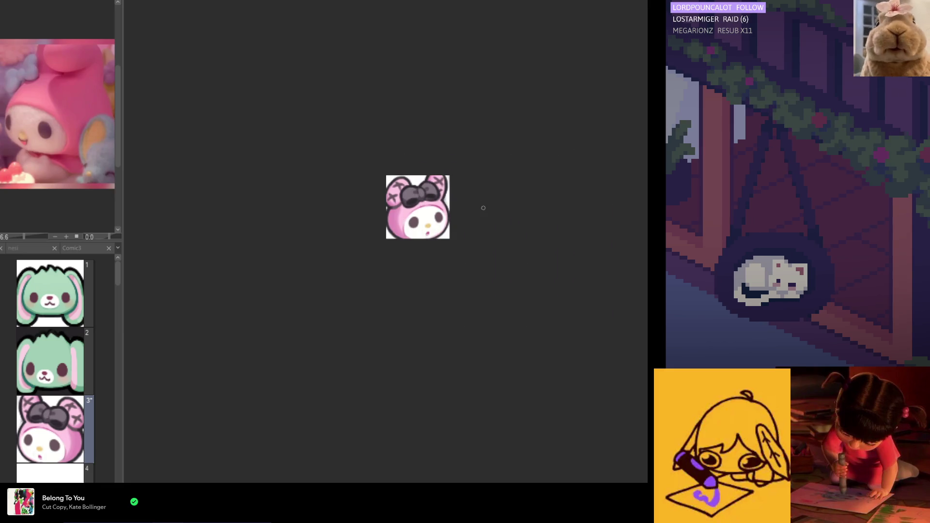
{"action": "scroll", "coordinate": [483, 208], "scroll_direction": "down", "scroll_amount": 2}
{"action": "scroll", "coordinate": [421, 192], "scroll_direction": "up", "scroll_amount": 3}
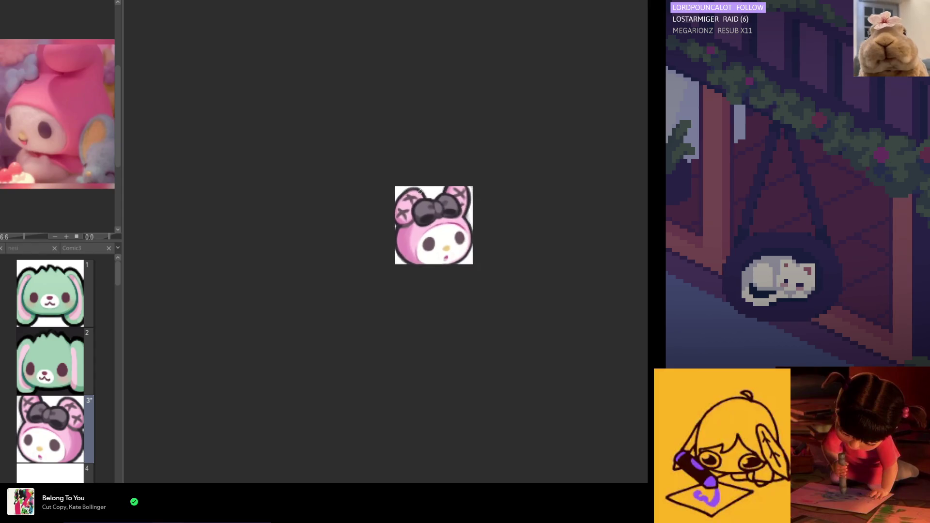
{"action": "scroll", "coordinate": [417, 208], "scroll_direction": "up", "scroll_amount": 5}
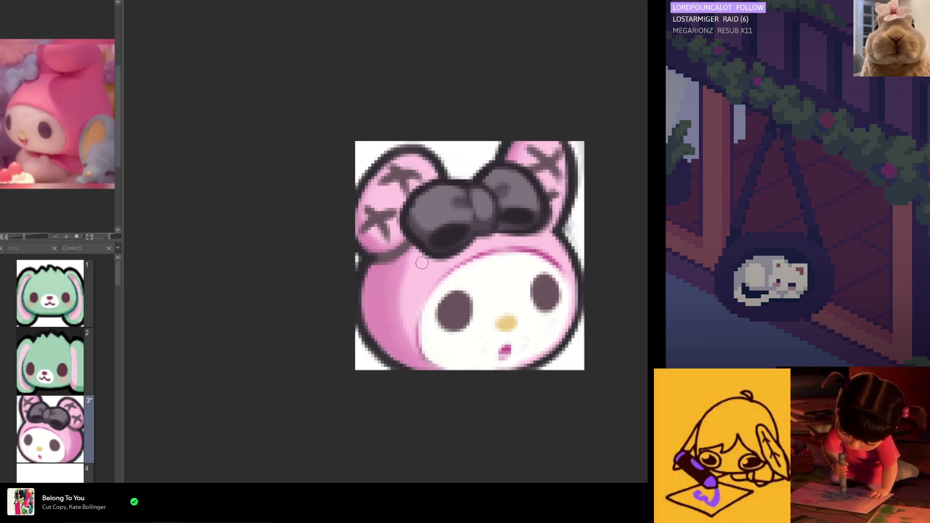
{"action": "scroll", "coordinate": [451, 255], "scroll_direction": "down", "scroll_amount": 5}
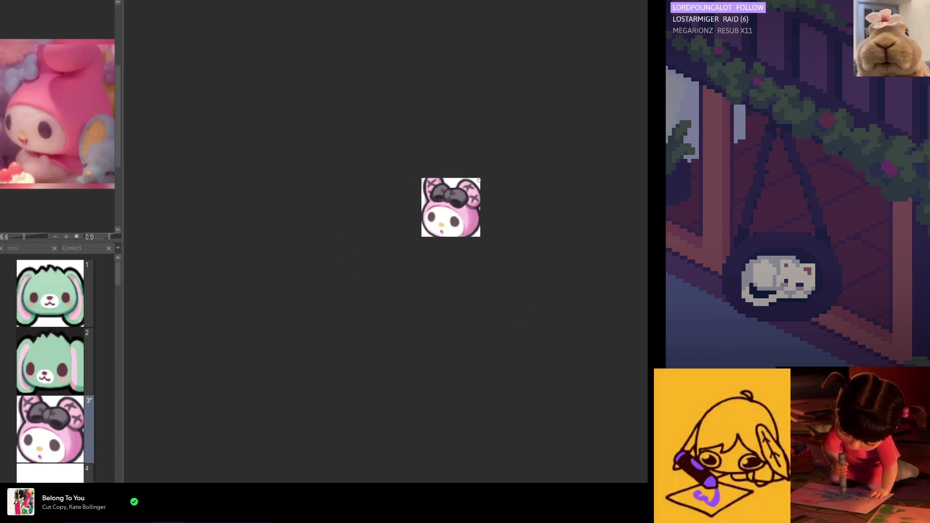
{"action": "scroll", "coordinate": [443, 226], "scroll_direction": "up", "scroll_amount": 4}
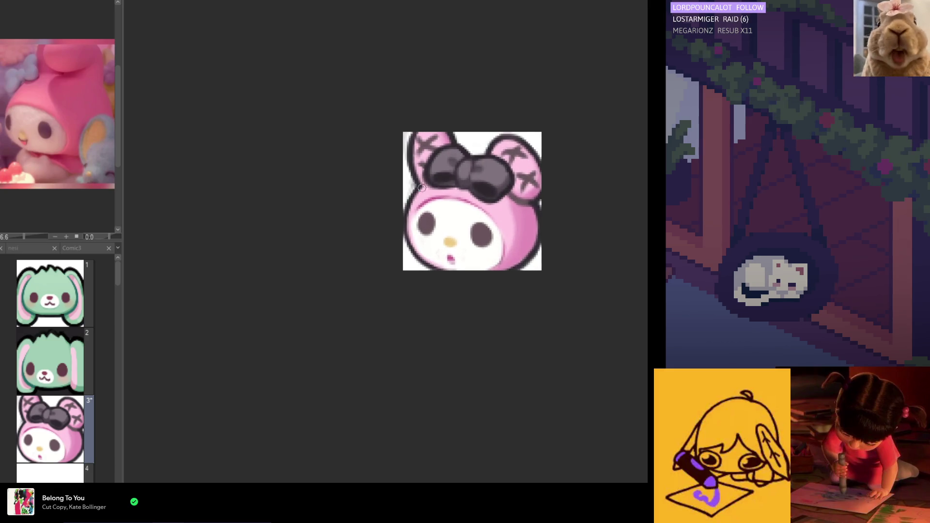
{"action": "scroll", "coordinate": [453, 143], "scroll_direction": "up", "scroll_amount": 1}
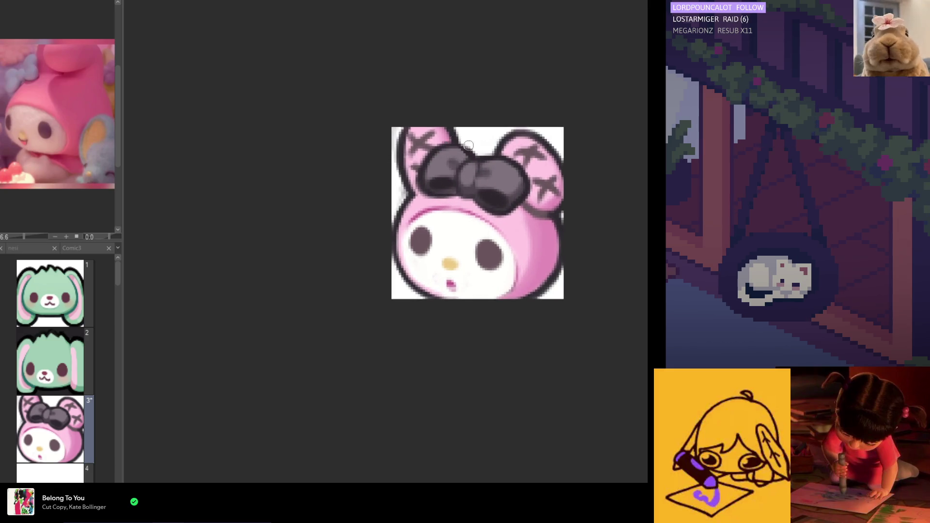
{"action": "scroll", "coordinate": [468, 177], "scroll_direction": "up", "scroll_amount": 2}
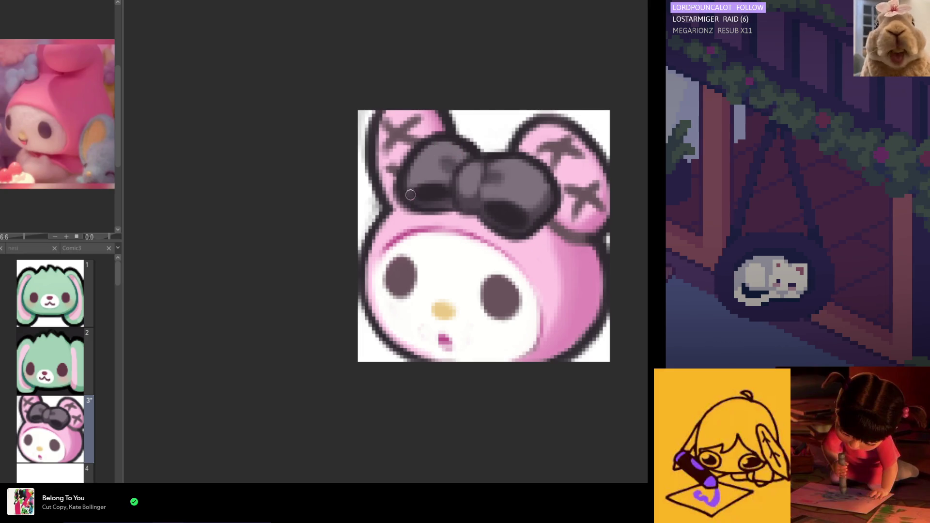
{"action": "scroll", "coordinate": [388, 191], "scroll_direction": "down", "scroll_amount": 5}
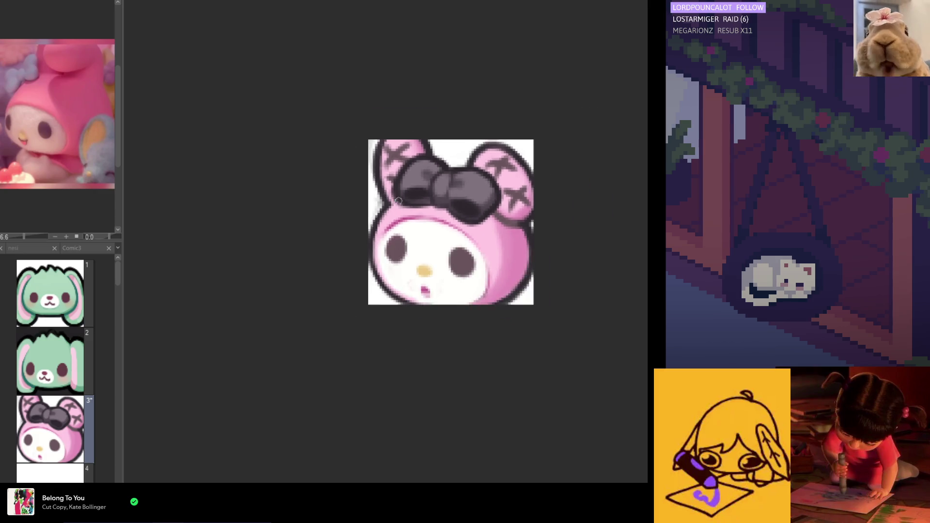
{"action": "scroll", "coordinate": [412, 219], "scroll_direction": "up", "scroll_amount": 4}
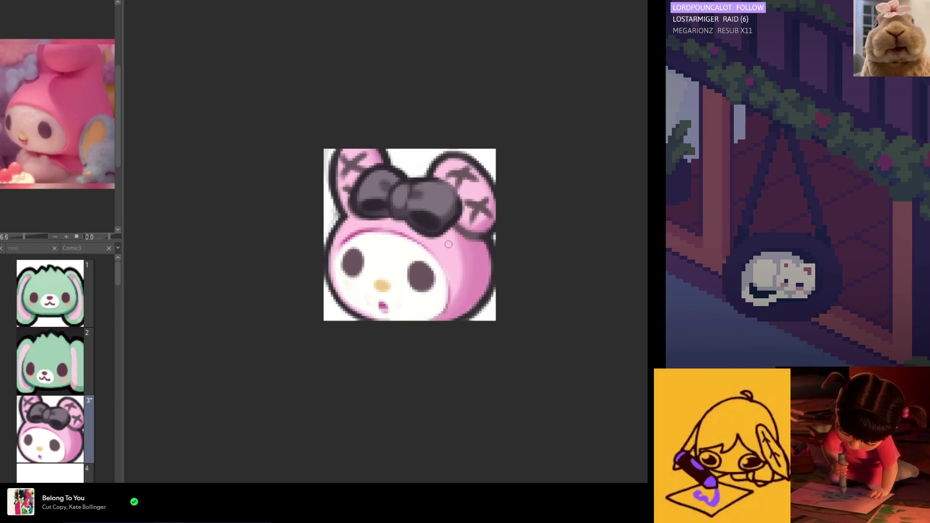
Flip the canvas view back and forth to check the emote's symmetry, ending unmirrored.
{"action": "key", "text": "h"}
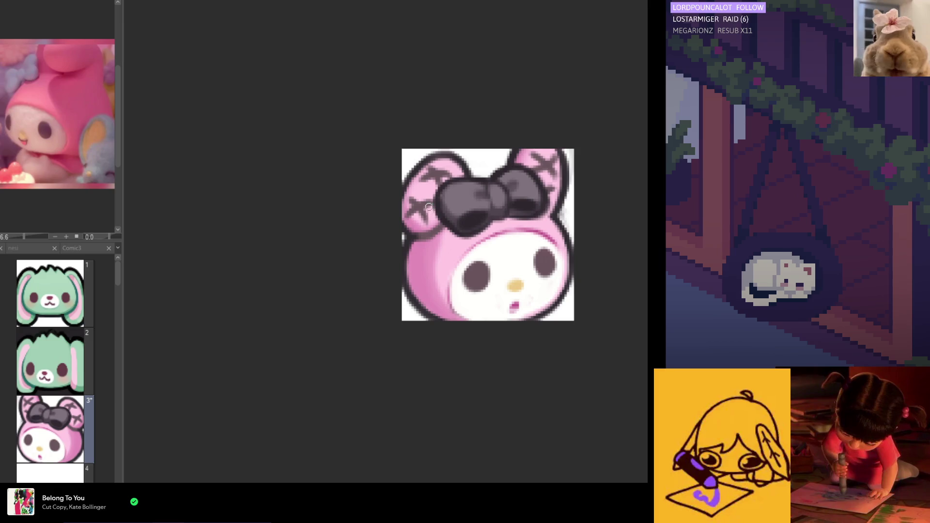
{"action": "key", "text": "h"}
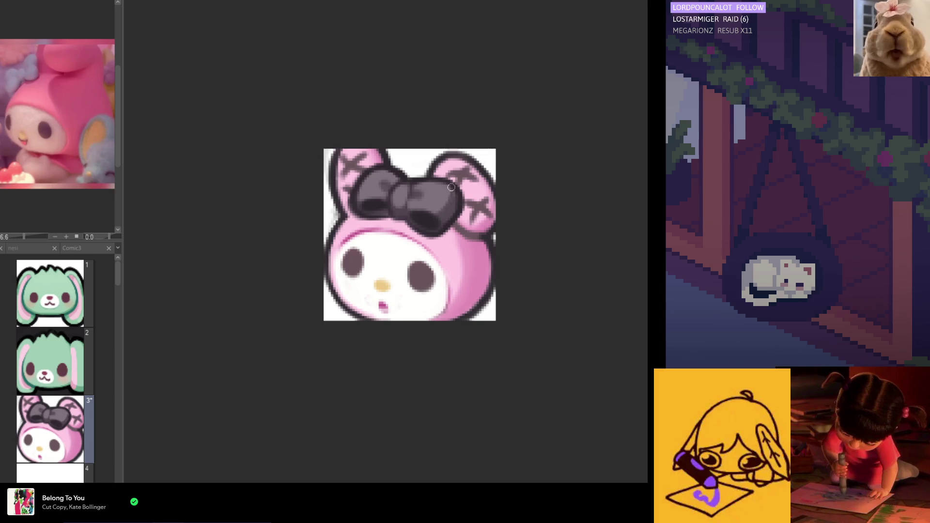
{"action": "key", "text": "h"}
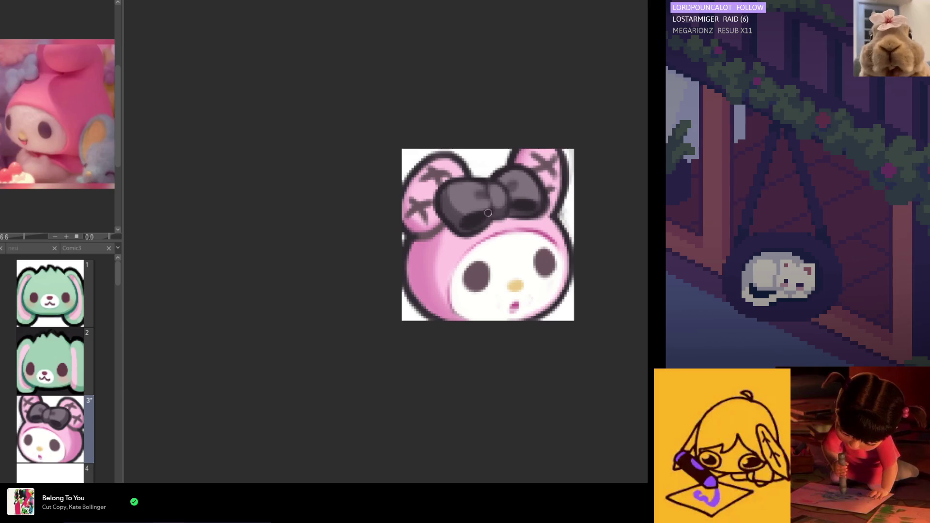
{"action": "key", "text": "h"}
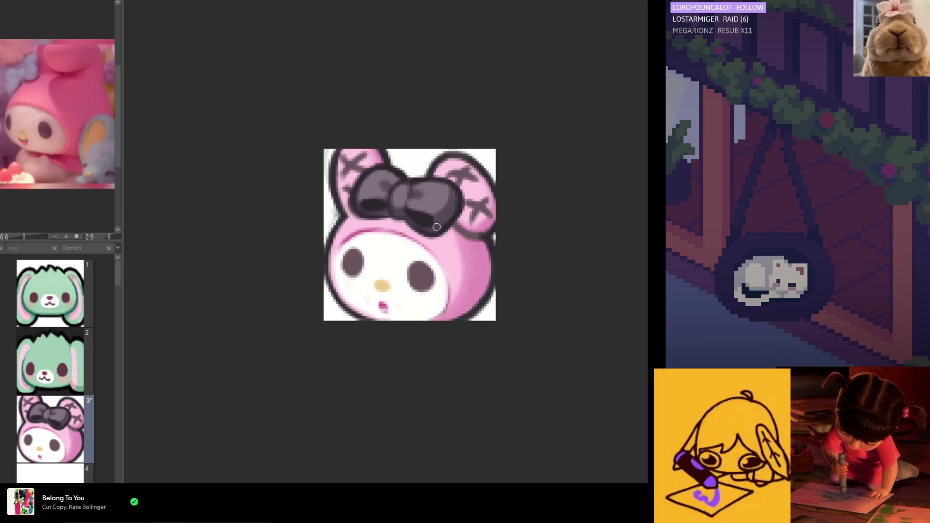
{"action": "key", "text": "h"}
{"action": "scroll", "coordinate": [405, 241], "scroll_direction": "down", "scroll_amount": 4}
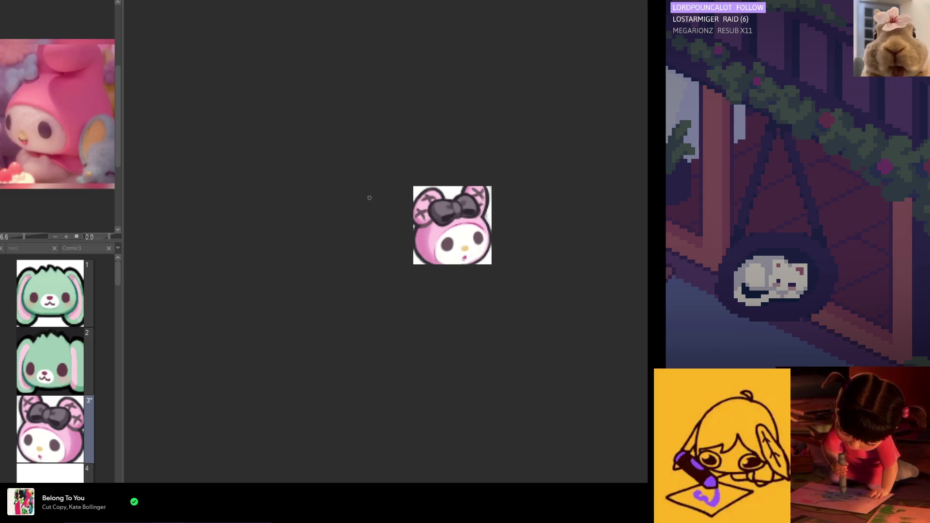
{"action": "scroll", "coordinate": [413, 217], "scroll_direction": "down", "scroll_amount": 1}
{"action": "scroll", "coordinate": [416, 228], "scroll_direction": "up", "scroll_amount": 1}
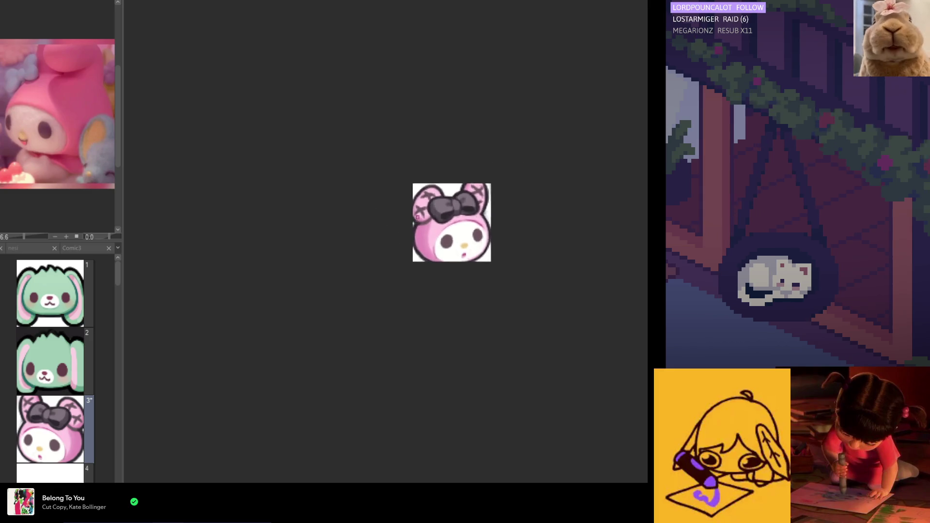
{"action": "scroll", "coordinate": [455, 217], "scroll_direction": "up", "scroll_amount": 3}
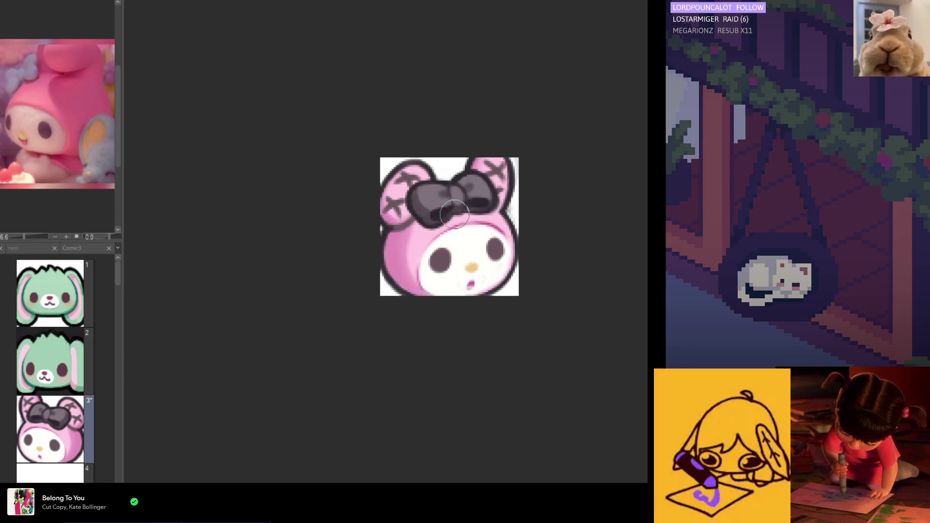
{"action": "key", "text": "h"}
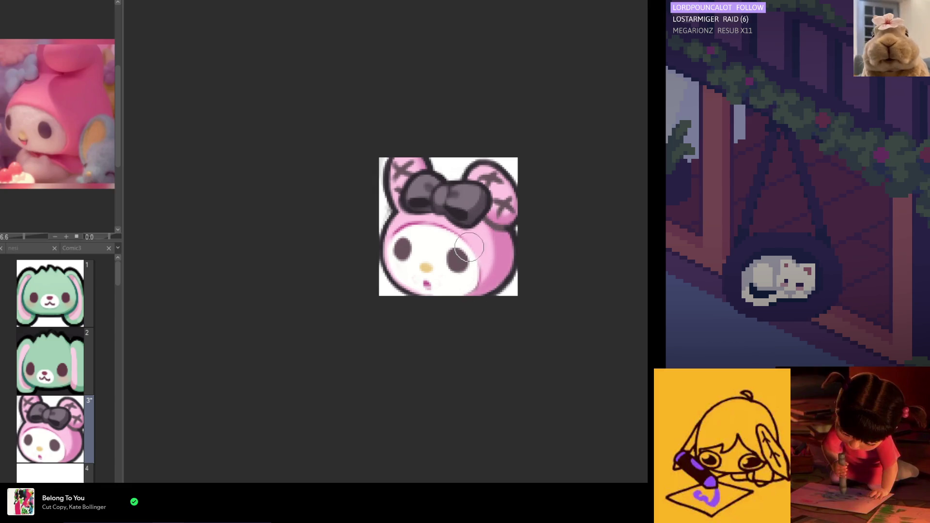
{"action": "key", "text": "h"}
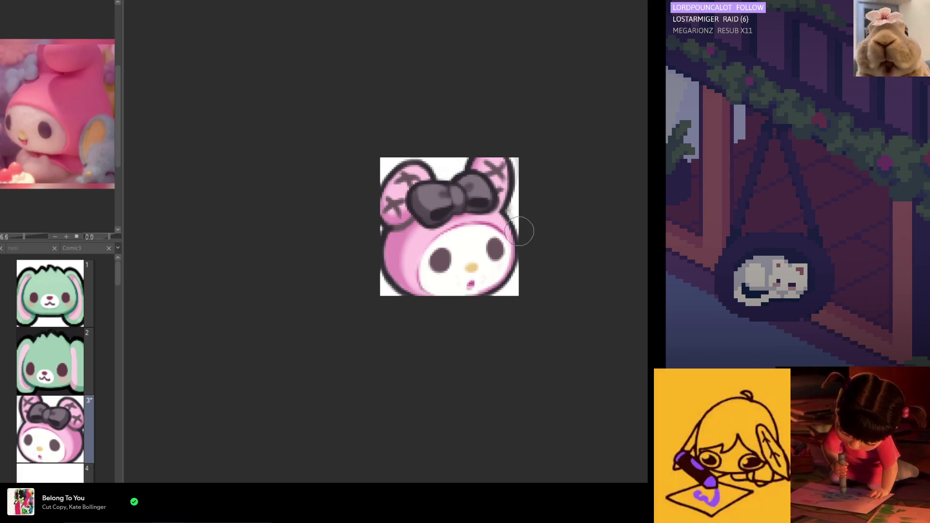
{"action": "key", "text": "h"}
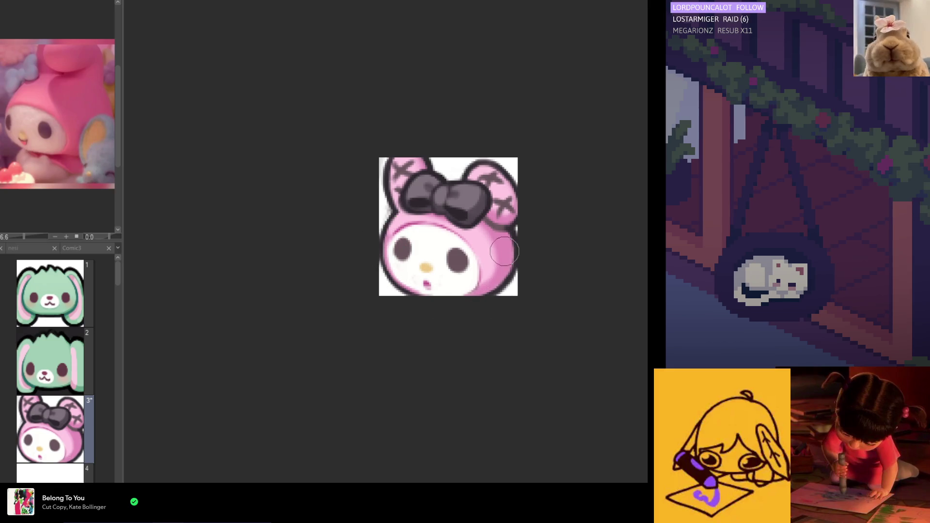
{"action": "key", "text": "h"}
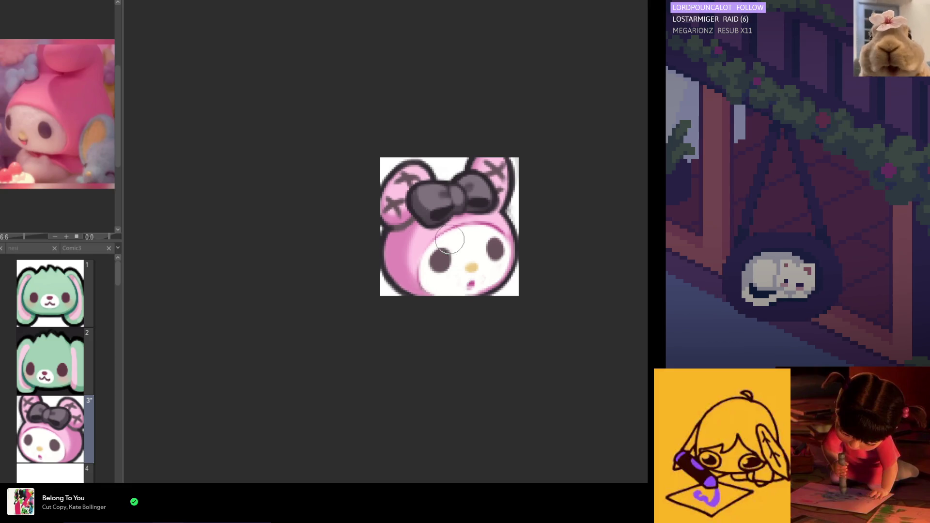
{"action": "key", "text": "h"}
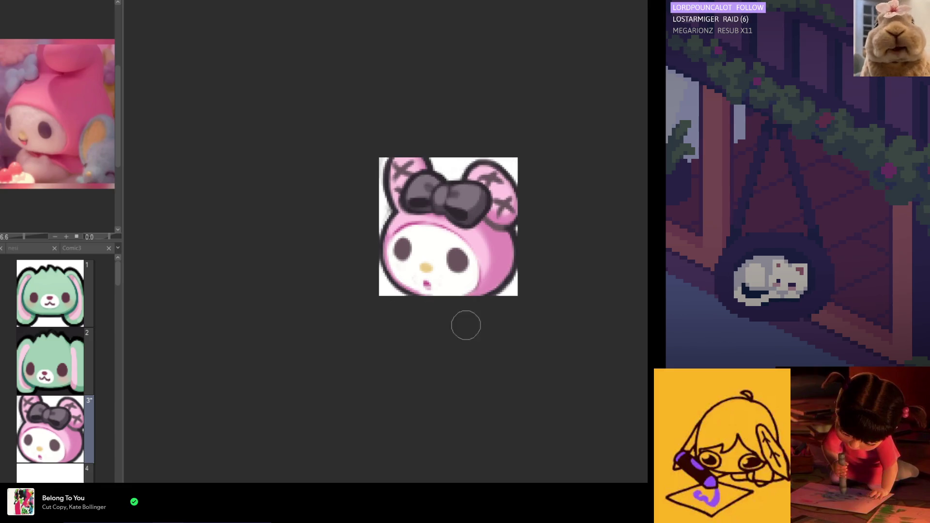
{"action": "scroll", "coordinate": [507, 180], "scroll_direction": "down", "scroll_amount": 4}
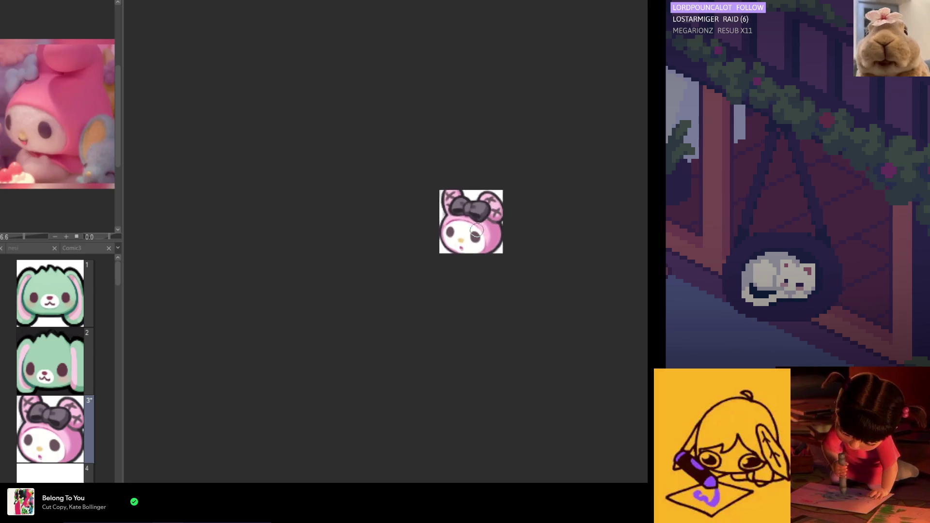
Airbrush-soften the area around the mouth and lower cheek, then sample a face colour.
{"action": "scroll", "coordinate": [430, 166], "scroll_direction": "up", "scroll_amount": 2}
{"action": "scroll", "coordinate": [491, 249], "scroll_direction": "up", "scroll_amount": 3}
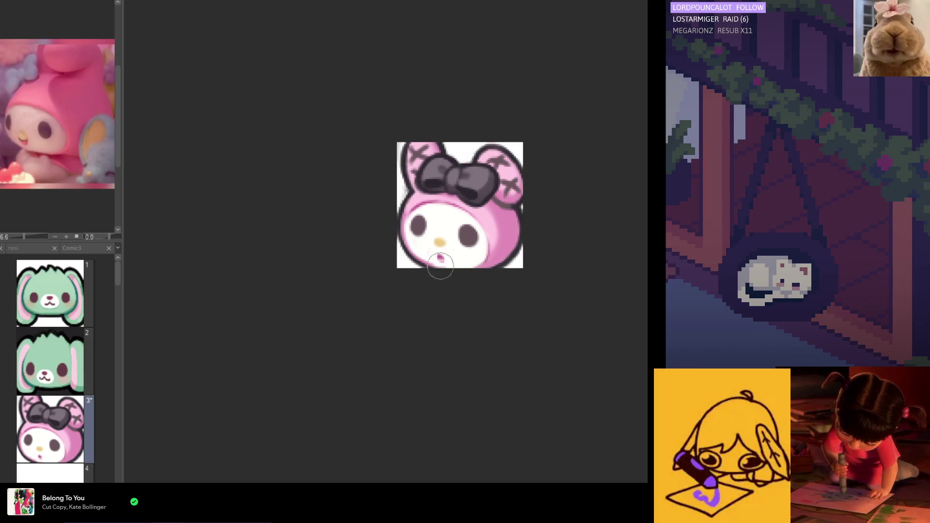
{"action": "mouse_move", "coordinate": [416, 252]}
{"action": "left_mouse_down"}
{"action": "mouse_move", "coordinate": [472, 255]}
{"action": "mouse_move", "coordinate": [436, 252]}
{"action": "mouse_move", "coordinate": [459, 256]}
{"action": "left_mouse_up"}
{"action": "left_click", "coordinate": [457, 250], "text": "alt"}
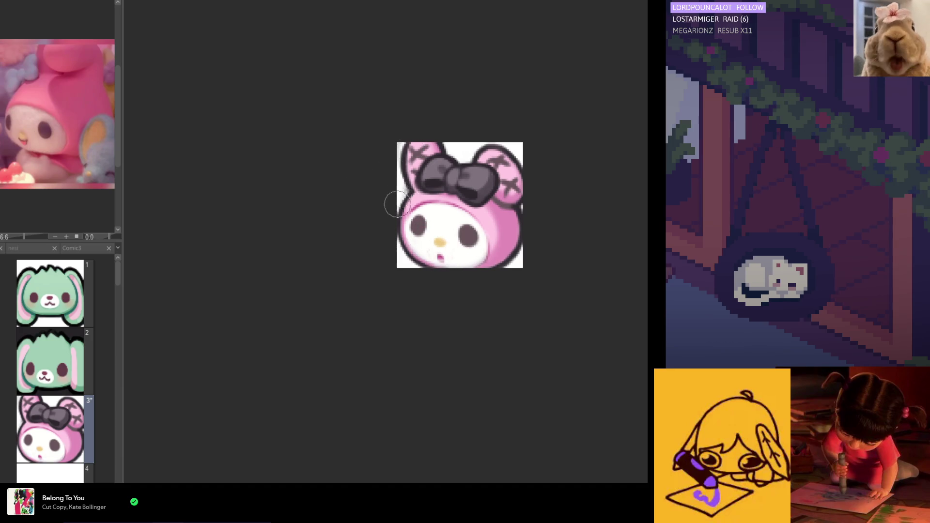
Paint soft pink blush on both cheeks.
{"action": "scroll", "coordinate": [388, 197], "scroll_direction": "down", "scroll_amount": 3}
{"action": "scroll", "coordinate": [388, 197], "scroll_direction": "up", "scroll_amount": 3}
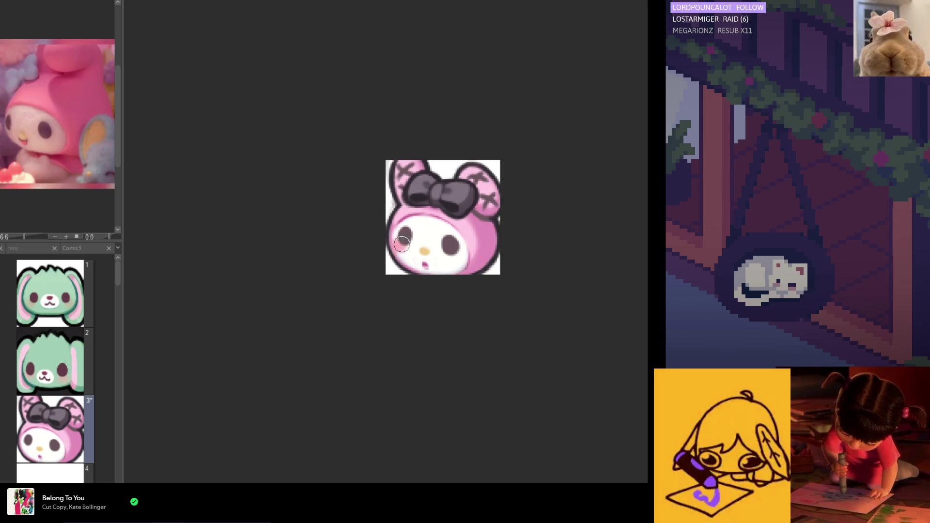
{"action": "scroll", "coordinate": [430, 252], "scroll_direction": "up", "scroll_amount": 1}
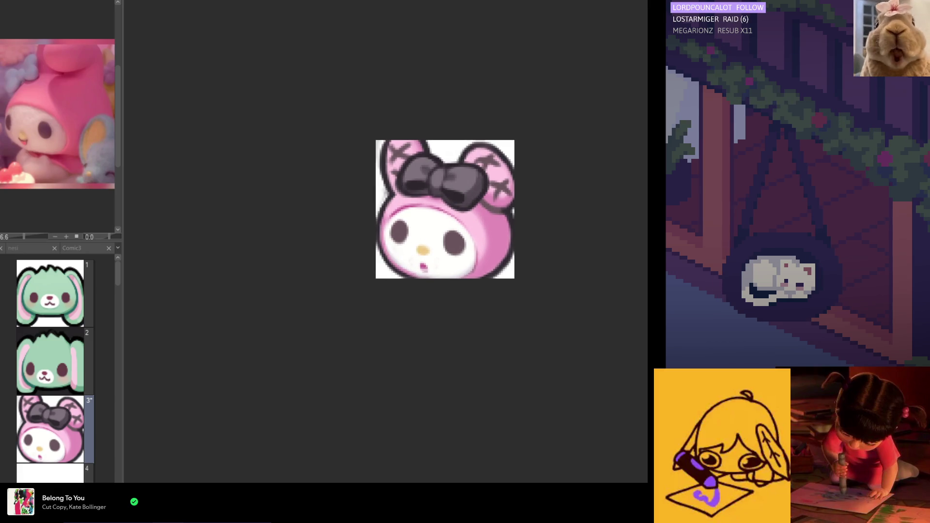
{"action": "left_click_drag", "start_coordinate": [391, 248], "coordinate": [392, 248]}
{"action": "left_click_drag", "start_coordinate": [456, 259], "coordinate": [464, 261]}
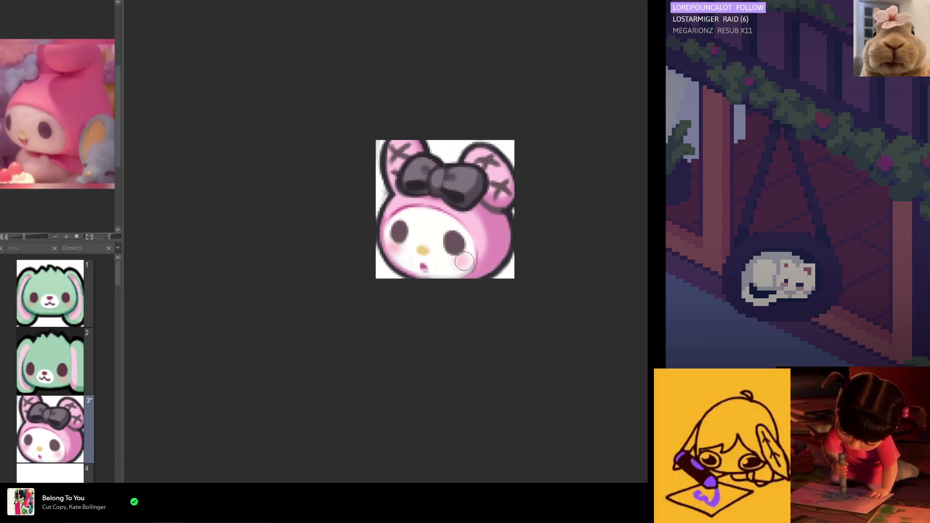
{"action": "scroll", "coordinate": [427, 303], "scroll_direction": "down", "scroll_amount": 7}
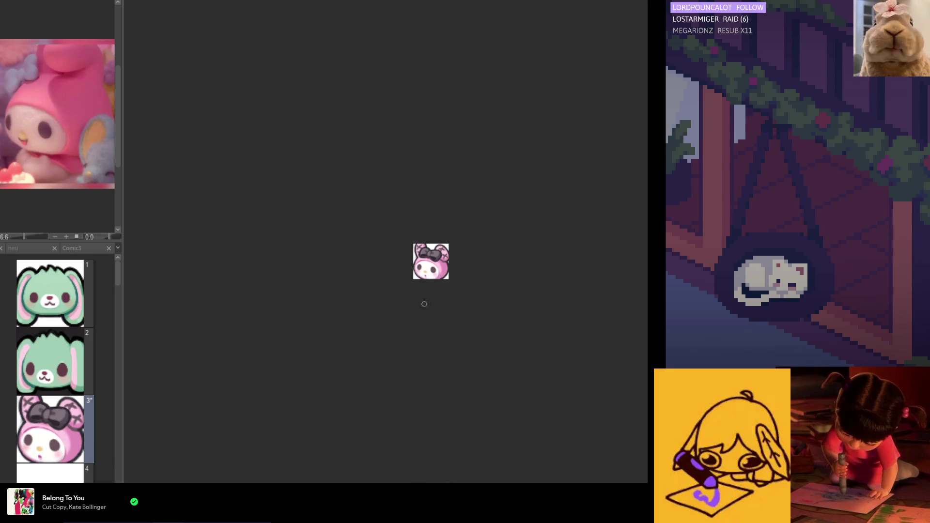
{"action": "scroll", "coordinate": [424, 304], "scroll_direction": "up", "scroll_amount": 5}
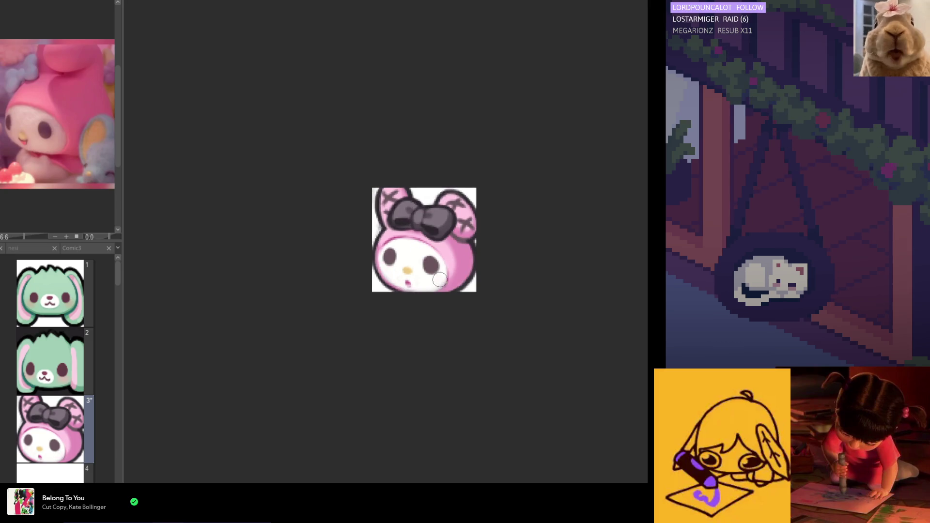
Strengthen the pink blush on the left cheek.
{"action": "left_click_drag", "start_coordinate": [377, 264], "coordinate": [389, 281]}
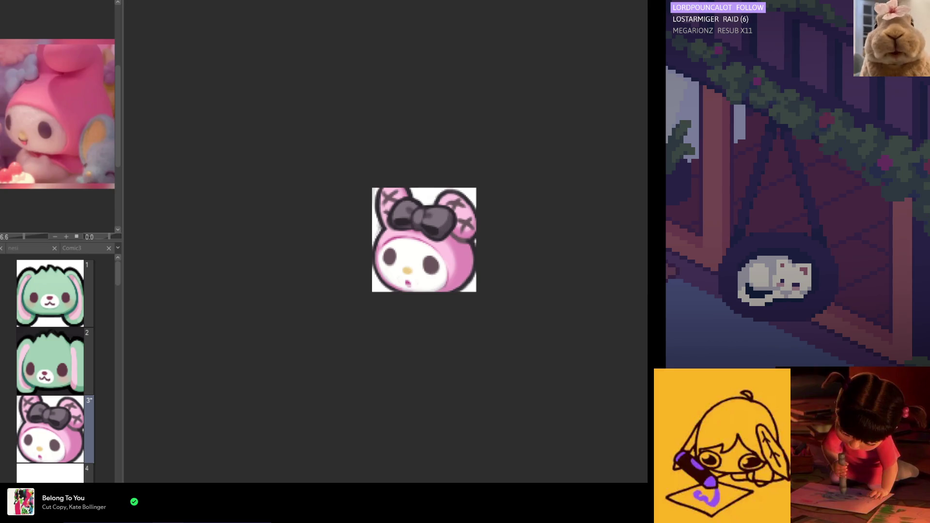
{"action": "scroll", "coordinate": [435, 283], "scroll_direction": "up", "scroll_amount": 1}
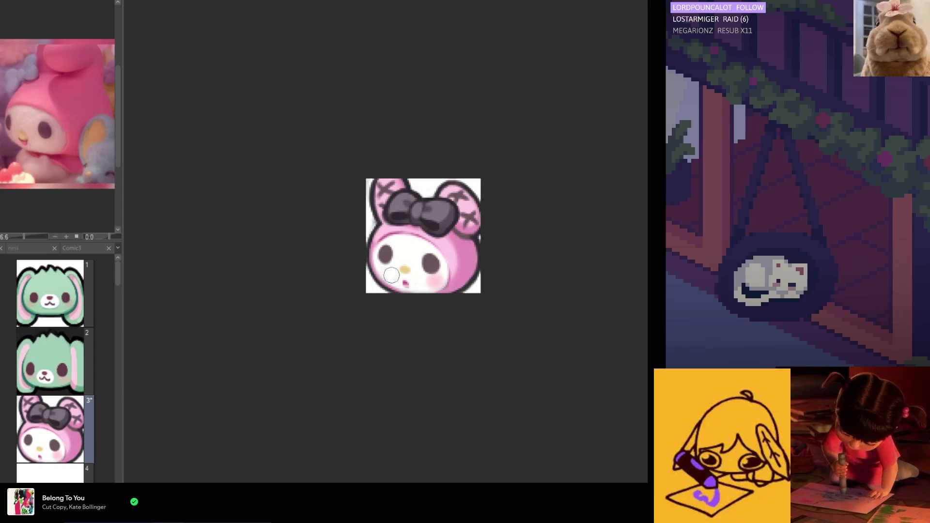
{"action": "scroll", "coordinate": [377, 266], "scroll_direction": "down", "scroll_amount": 4}
{"action": "scroll", "coordinate": [485, 207], "scroll_direction": "down", "scroll_amount": 3}
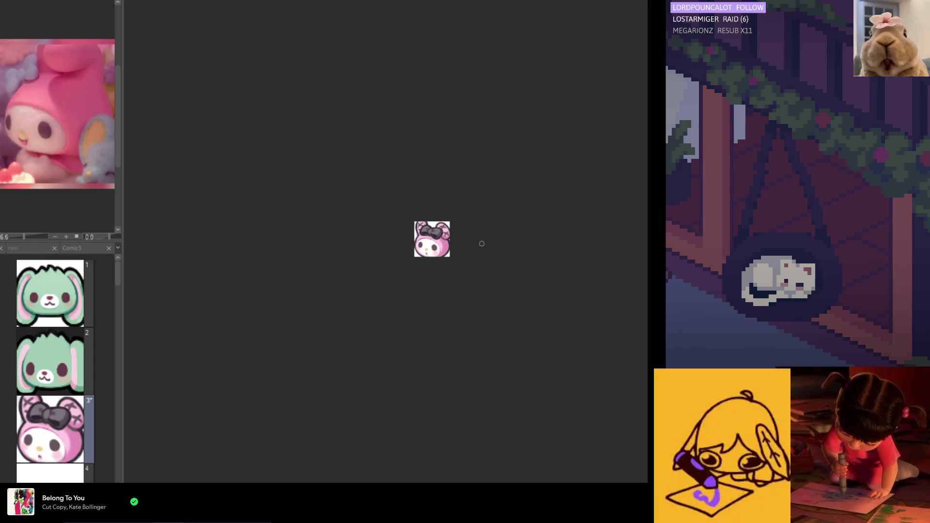
{"action": "scroll", "coordinate": [498, 272], "scroll_direction": "up", "scroll_amount": 4}
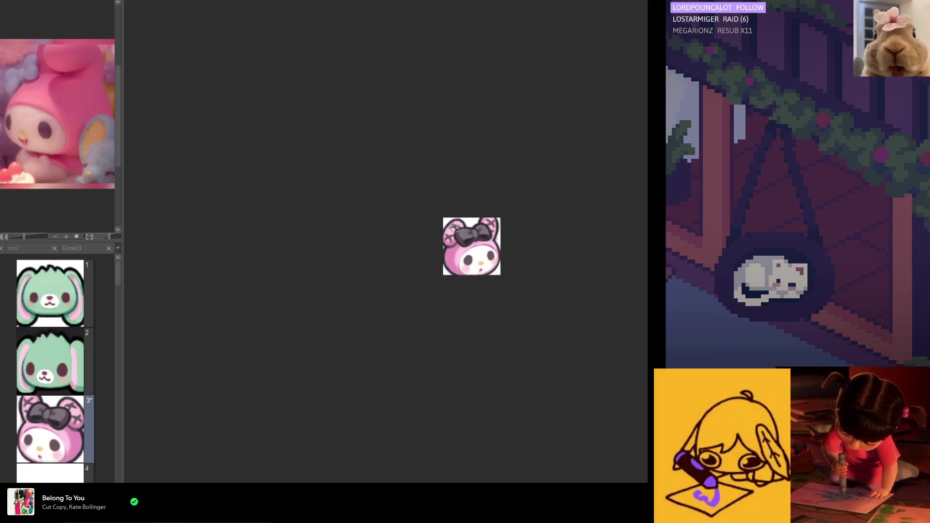
{"action": "scroll", "coordinate": [498, 271], "scroll_direction": "down", "scroll_amount": 4}
{"action": "scroll", "coordinate": [468, 250], "scroll_direction": "up", "scroll_amount": 4}
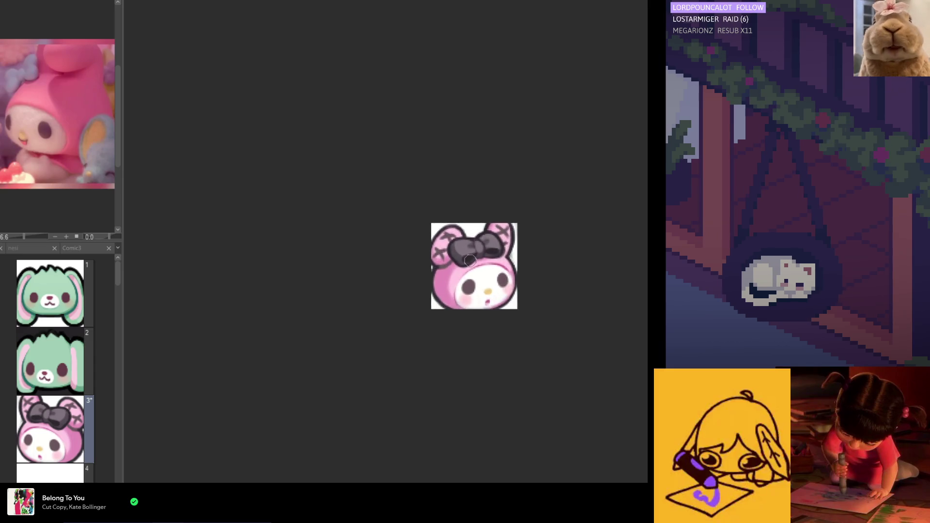
Recentre the emote and zoom out to preview the blush.
{"action": "left_click_drag", "start_coordinate": [469, 250], "coordinate": [419, 251]}
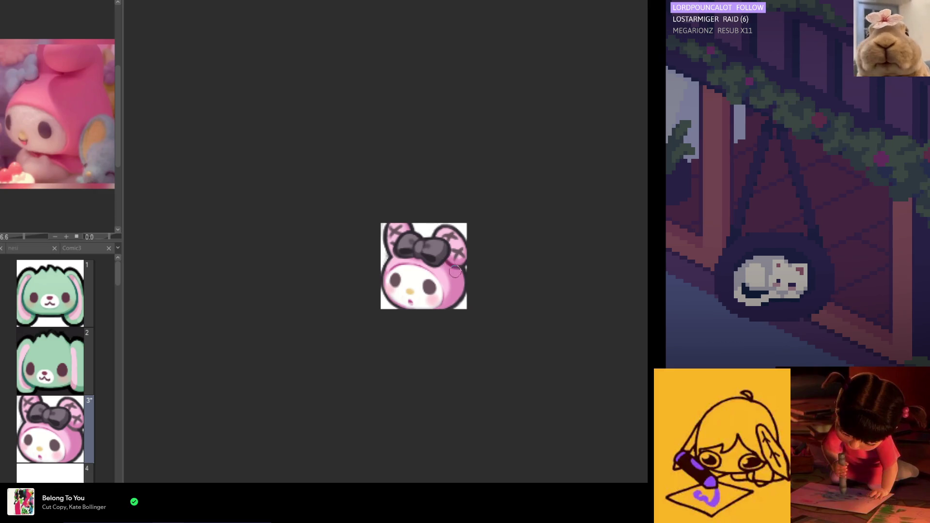
{"action": "scroll", "coordinate": [453, 261], "scroll_direction": "down", "scroll_amount": 1}
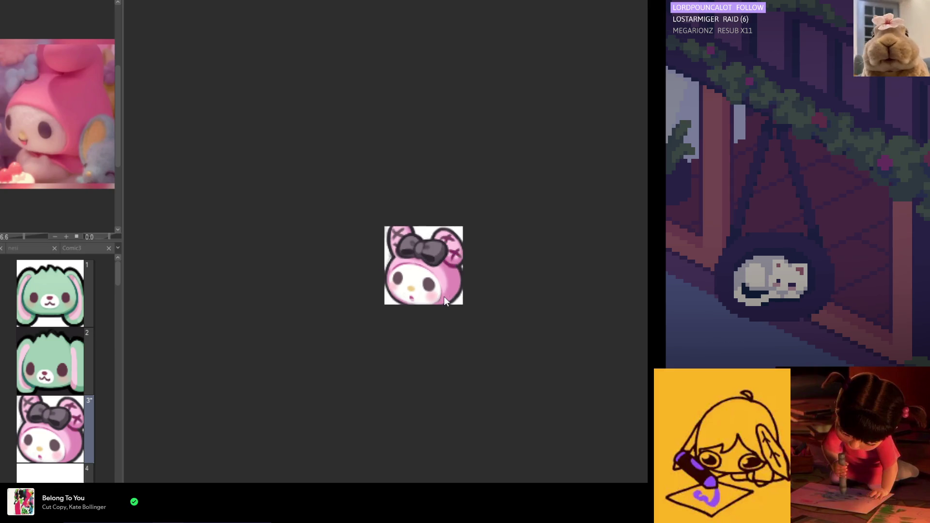
{"action": "scroll", "coordinate": [444, 301], "scroll_direction": "down", "scroll_amount": 2}
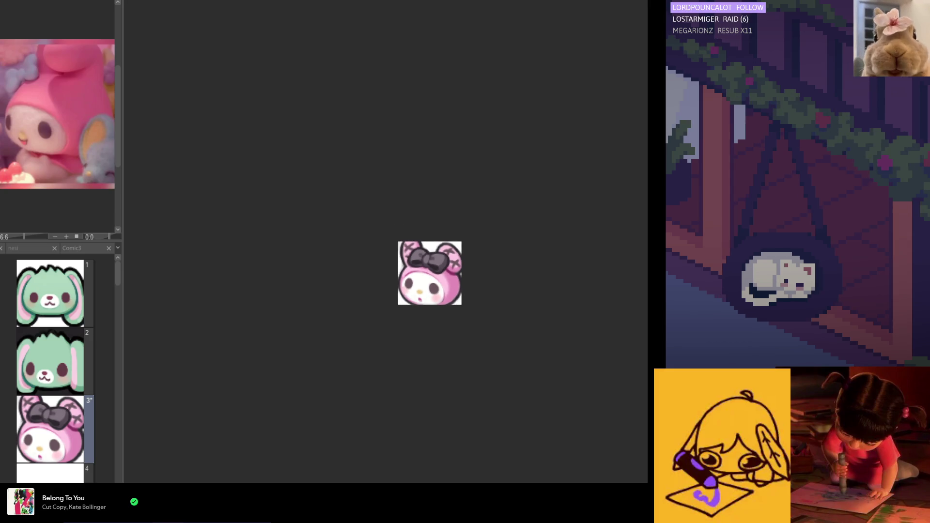
{"action": "scroll", "coordinate": [462, 278], "scroll_direction": "up", "scroll_amount": 3}
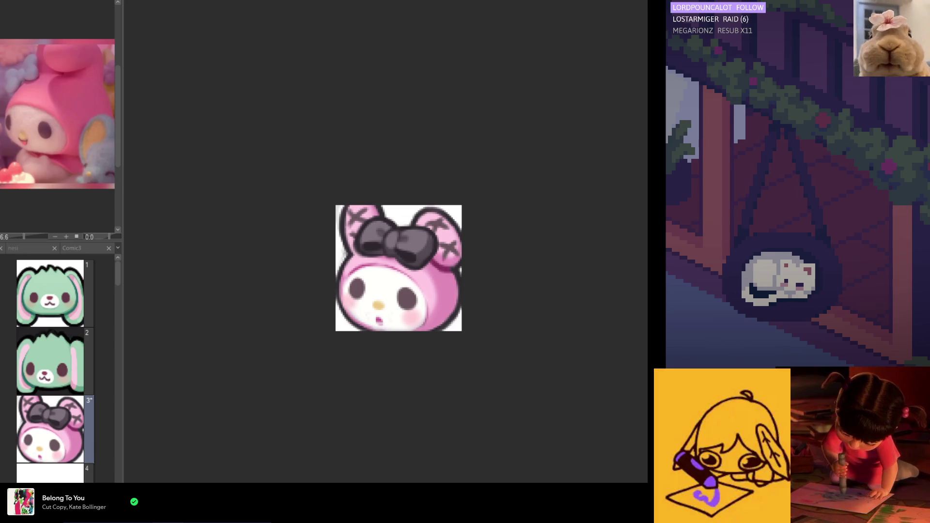
Eyedrop the bow's dark and grey tones, zooming in and out to compare.
{"action": "left_click", "coordinate": [420, 263], "text": "alt"}
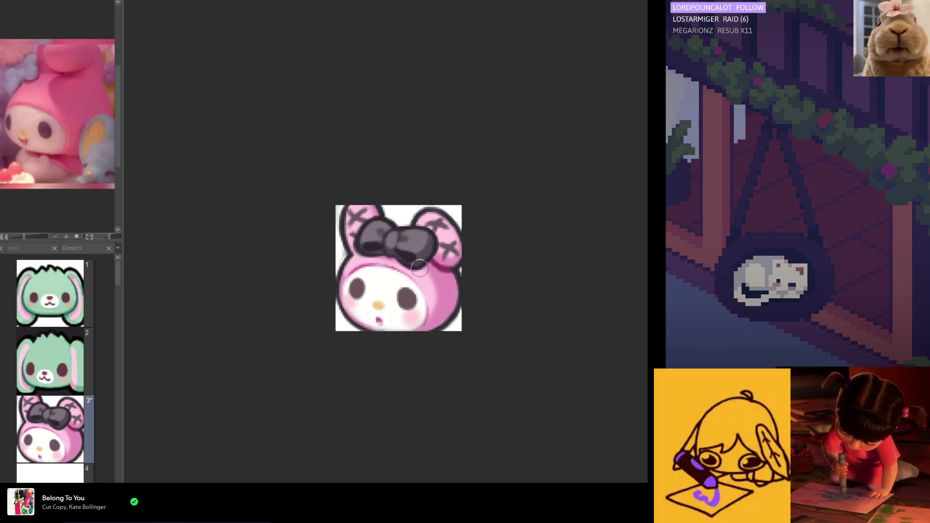
{"action": "scroll", "coordinate": [419, 261], "scroll_direction": "up", "scroll_amount": 2}
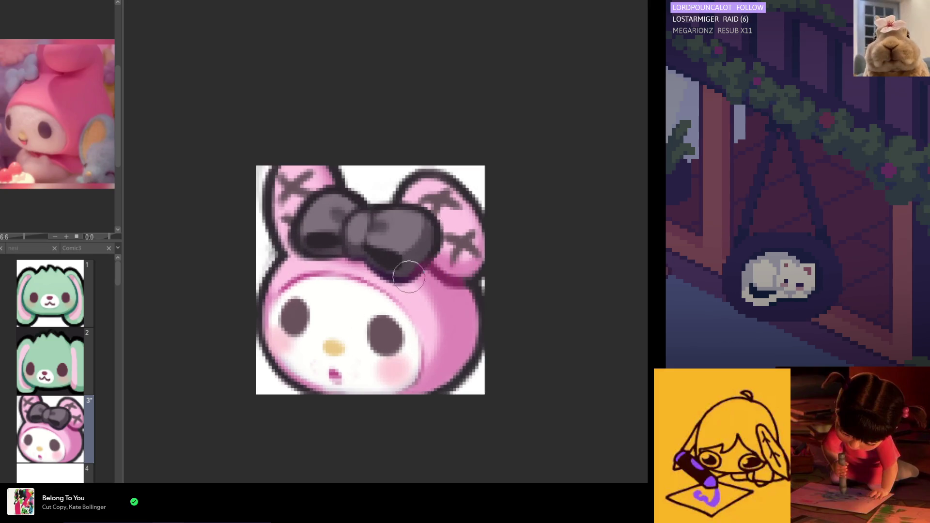
{"action": "left_click", "coordinate": [415, 277], "text": "alt"}
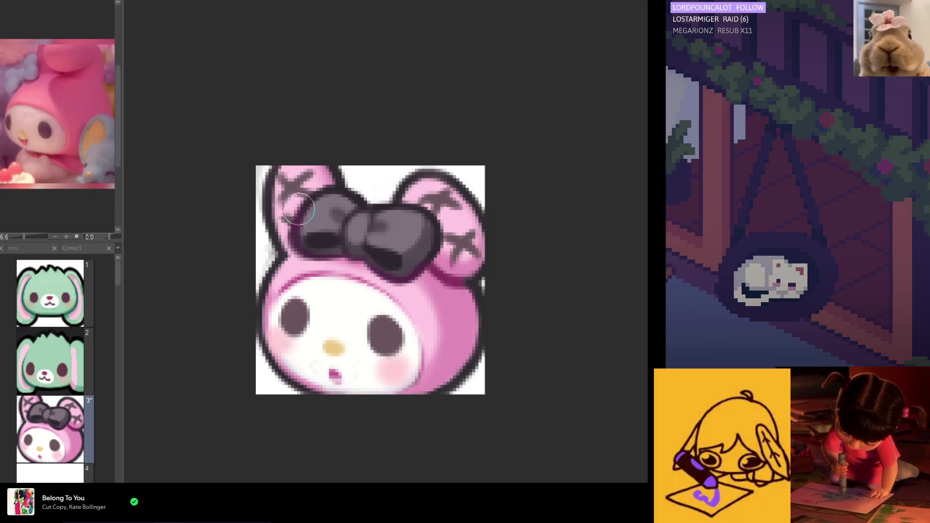
{"action": "scroll", "coordinate": [332, 242], "scroll_direction": "down", "scroll_amount": 1}
{"action": "scroll", "coordinate": [417, 255], "scroll_direction": "down", "scroll_amount": 3}
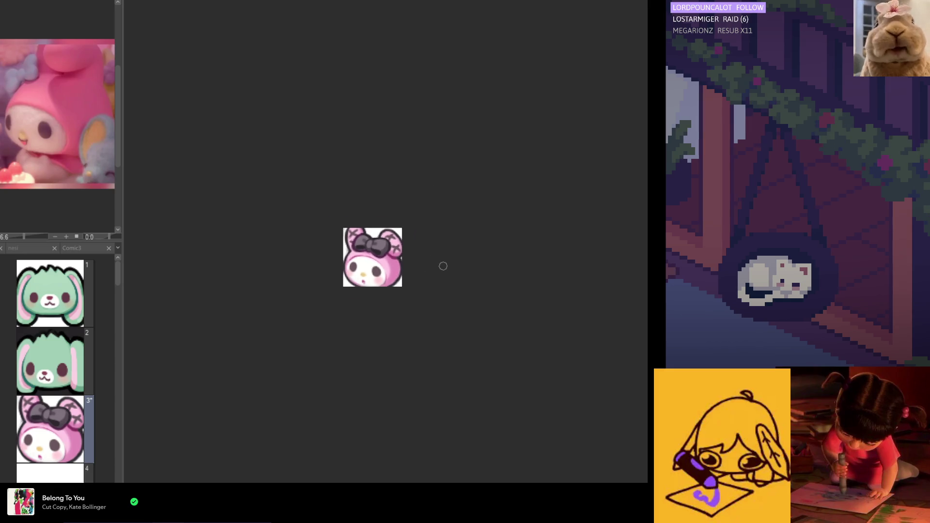
{"action": "scroll", "coordinate": [409, 257], "scroll_direction": "up", "scroll_amount": 3}
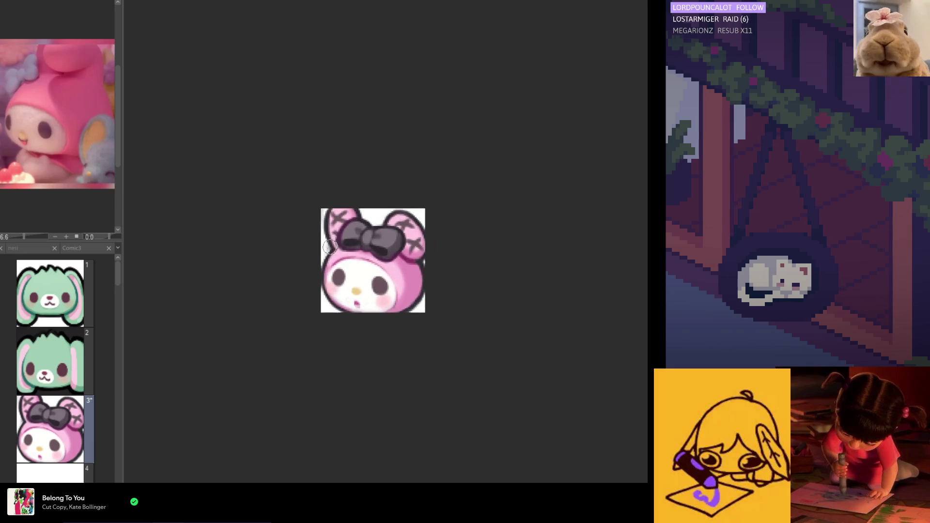
{"action": "scroll", "coordinate": [368, 261], "scroll_direction": "up", "scroll_amount": 2}
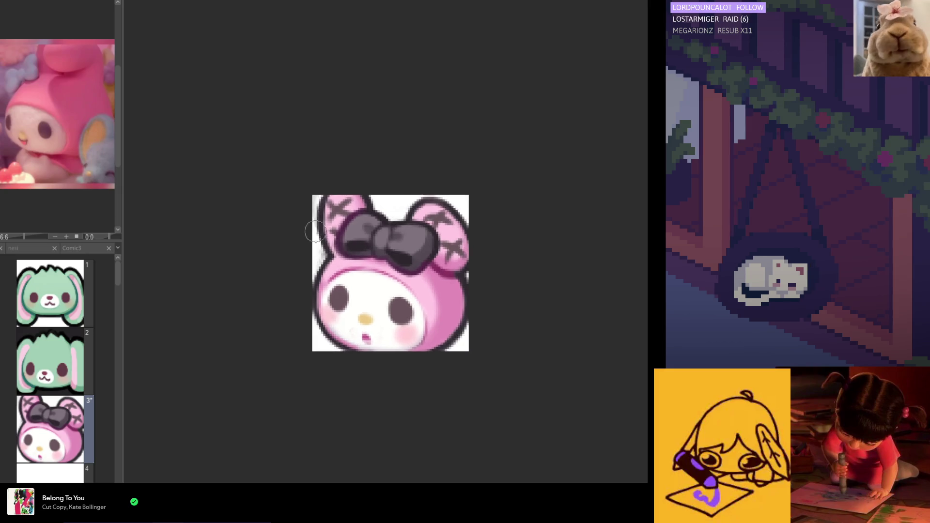
{"action": "left_click_drag", "start_coordinate": [402, 259], "coordinate": [361, 258]}
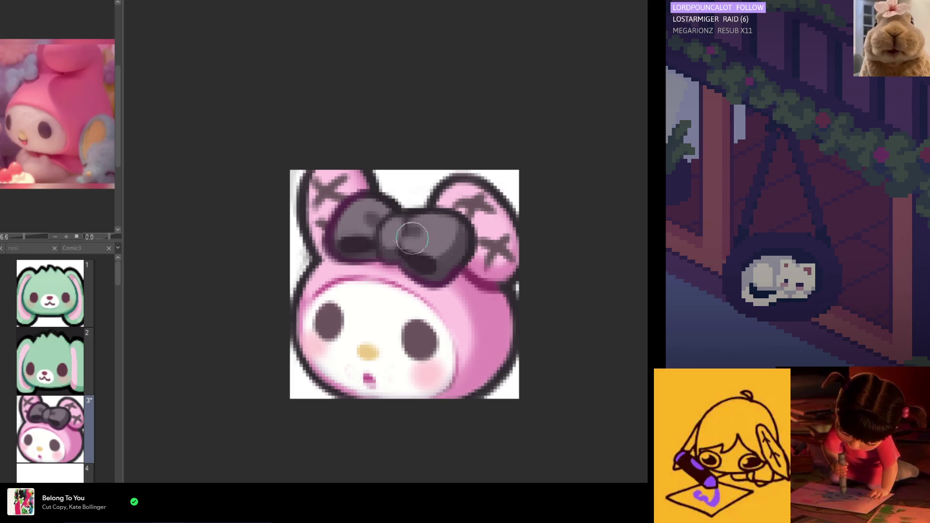
{"action": "scroll", "coordinate": [463, 296], "scroll_direction": "down", "scroll_amount": 4}
{"action": "scroll", "coordinate": [467, 304], "scroll_direction": "up", "scroll_amount": 3}
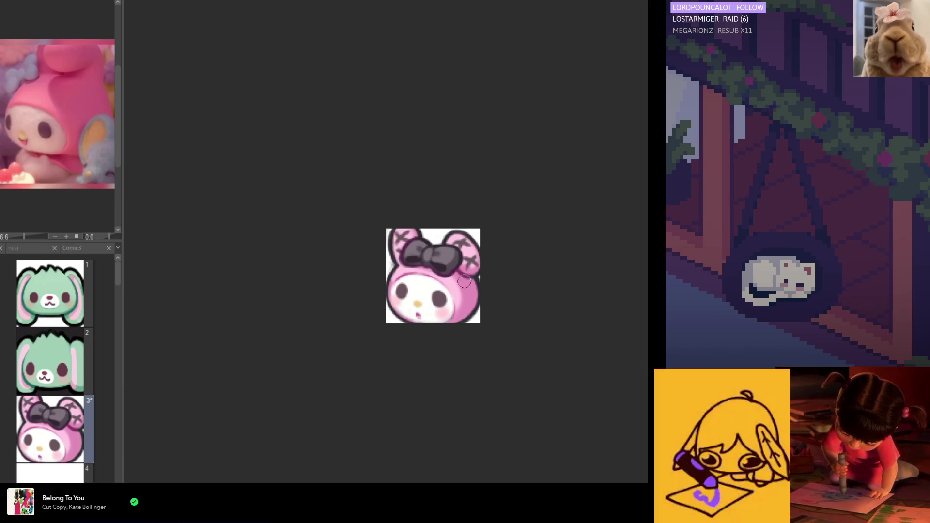
{"action": "scroll", "coordinate": [466, 280], "scroll_direction": "up", "scroll_amount": 3}
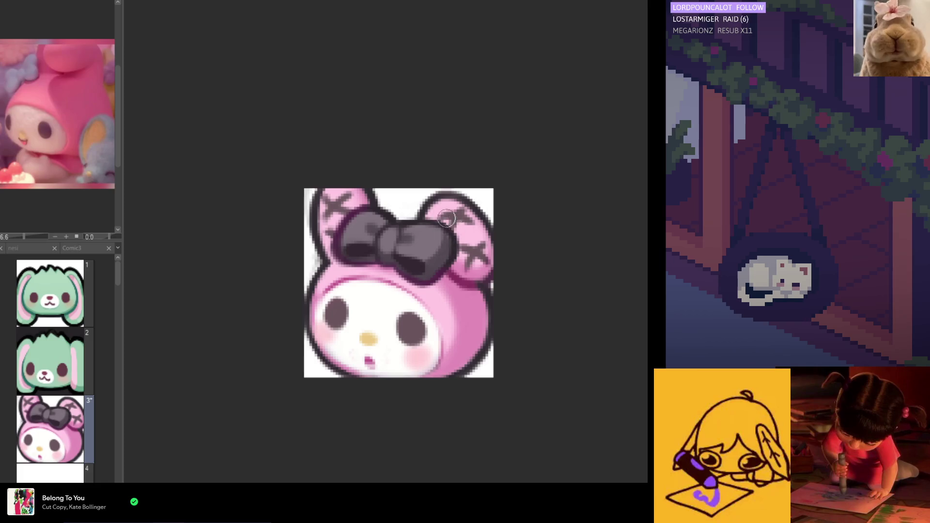
Airbrush a soft lighter highlight on the bow's top-right and check it in a mirrored view.
{"action": "mouse_move", "coordinate": [438, 218]}
{"action": "left_mouse_down"}
{"action": "mouse_move", "coordinate": [451, 252]}
{"action": "mouse_move", "coordinate": [455, 239]}
{"action": "mouse_move", "coordinate": [443, 233]}
{"action": "mouse_move", "coordinate": [450, 249]}
{"action": "mouse_move", "coordinate": [436, 221]}
{"action": "mouse_move", "coordinate": [446, 255]}
{"action": "left_mouse_up"}
{"action": "key", "text": "h"}
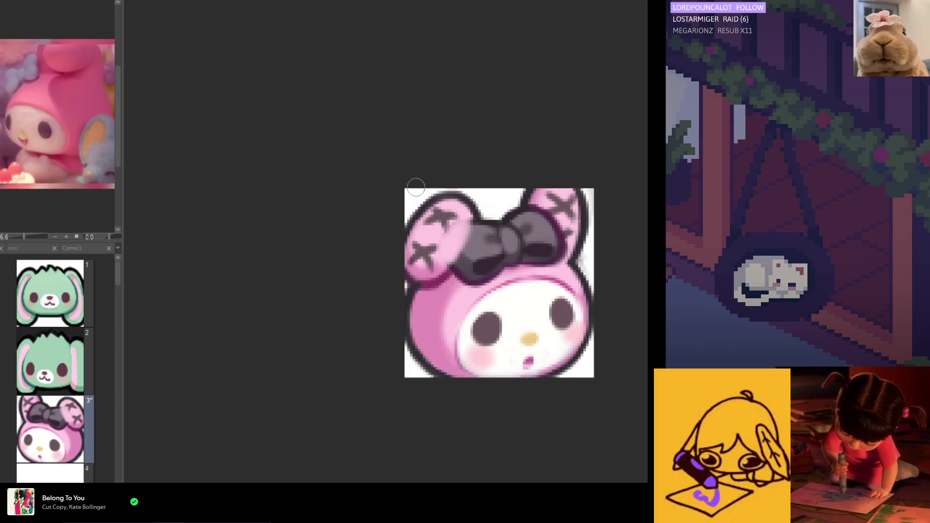
{"action": "key", "text": "h"}
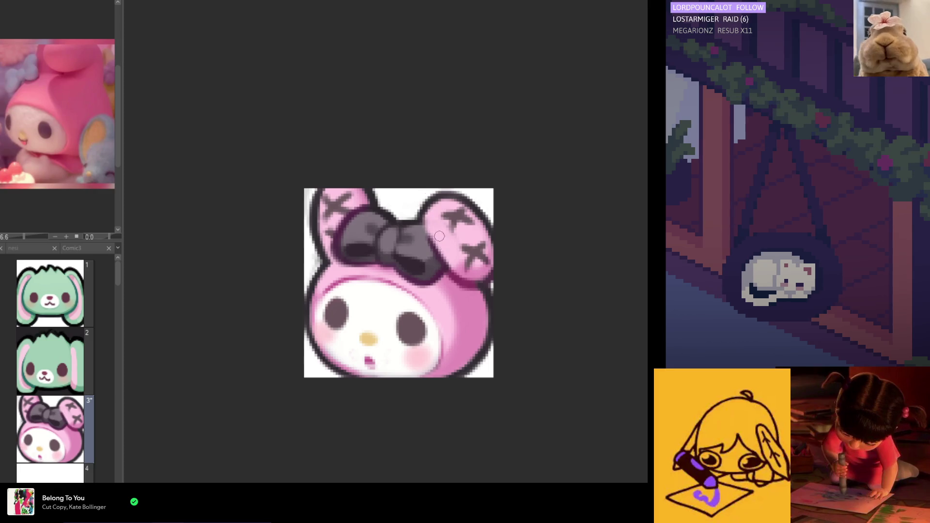
{"action": "key", "text": "h"}
Zoom out on the small emote and paint dark background marks around the right ear.
{"action": "scroll", "coordinate": [436, 241], "scroll_direction": "down", "scroll_amount": 4}
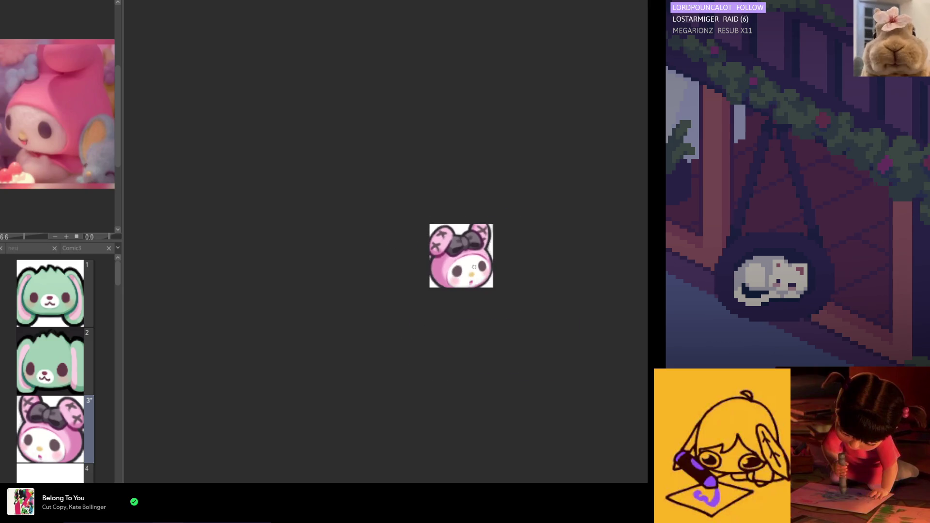
{"action": "scroll", "coordinate": [474, 266], "scroll_direction": "up", "scroll_amount": 5}
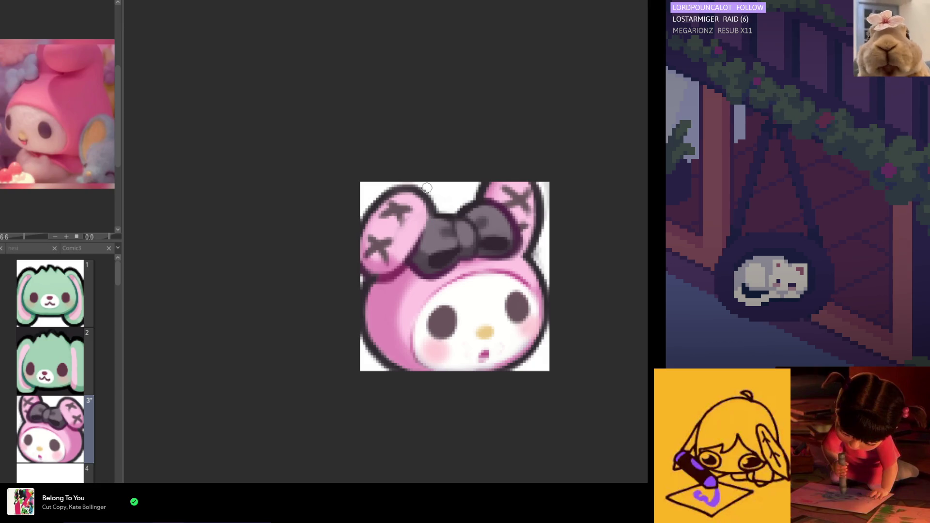
{"action": "scroll", "coordinate": [420, 180], "scroll_direction": "down", "scroll_amount": 5}
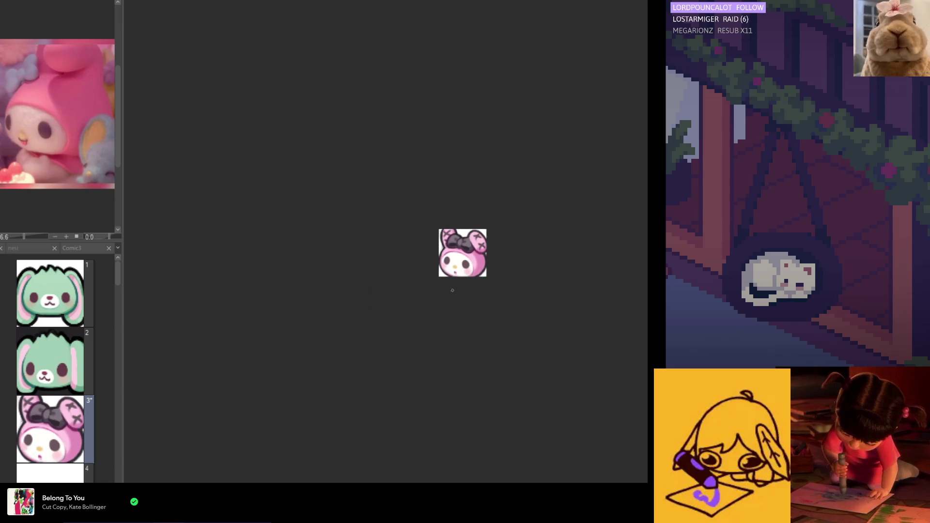
{"action": "scroll", "coordinate": [451, 280], "scroll_direction": "up", "scroll_amount": 1}
{"action": "left_click_drag", "start_coordinate": [452, 280], "coordinate": [442, 283]}
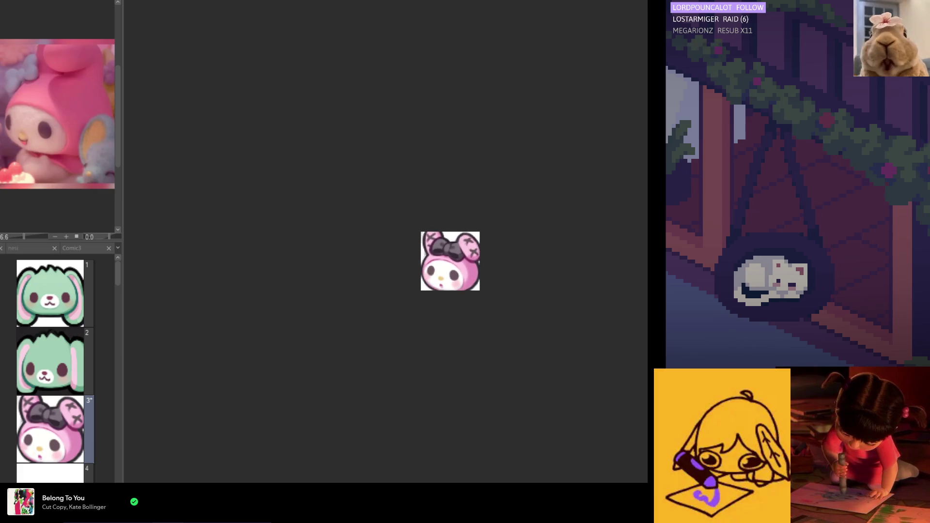
{"action": "left_click_drag", "start_coordinate": [458, 240], "coordinate": [469, 256]}
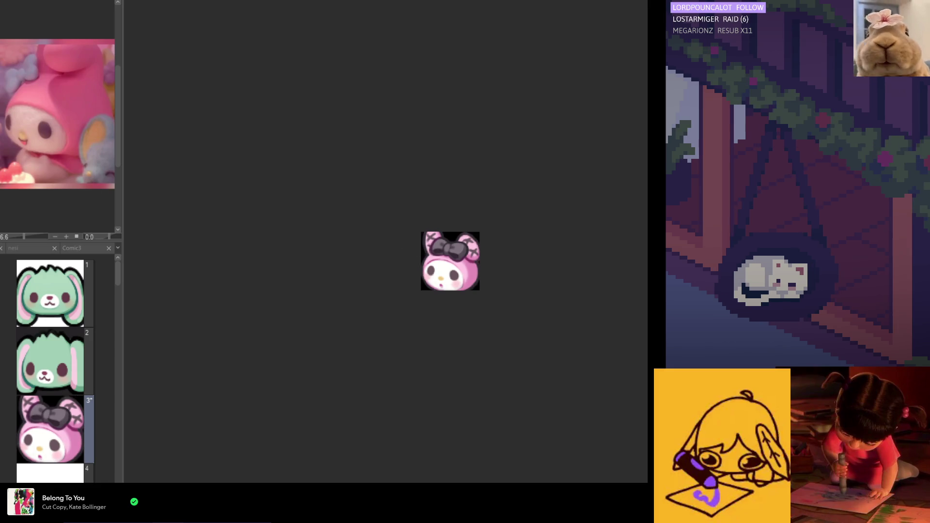
Zoom in, then zoom back out to preview the finished emote small on its dark background.
{"action": "key", "text": "ctrl+plus"}
{"action": "scroll", "coordinate": [442, 282], "scroll_direction": "up", "scroll_amount": 3}
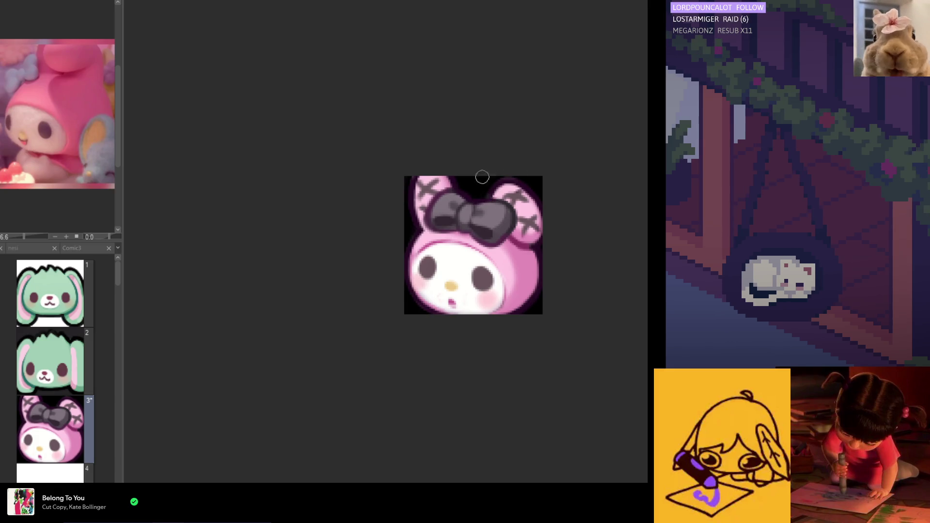
{"action": "scroll", "coordinate": [457, 155], "scroll_direction": "down", "scroll_amount": 5}
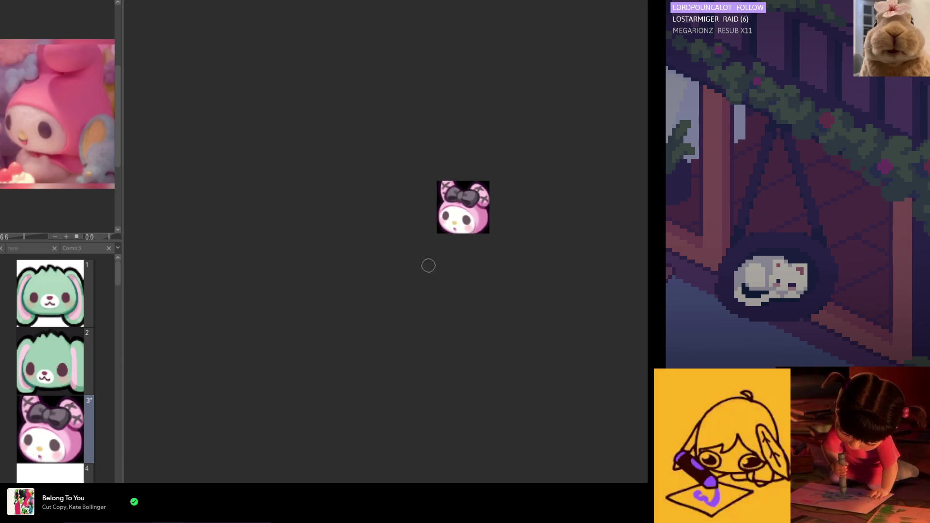
{"action": "scroll", "coordinate": [426, 268], "scroll_direction": "down", "scroll_amount": 1}
{"action": "scroll", "coordinate": [432, 220], "scroll_direction": "down", "scroll_amount": 1}
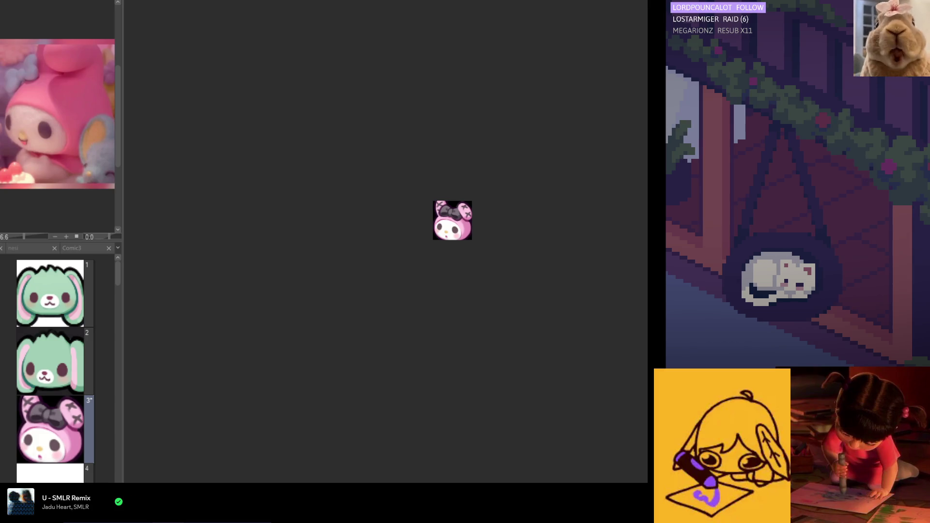
{"action": "right_click", "coordinate": [67, 498]}
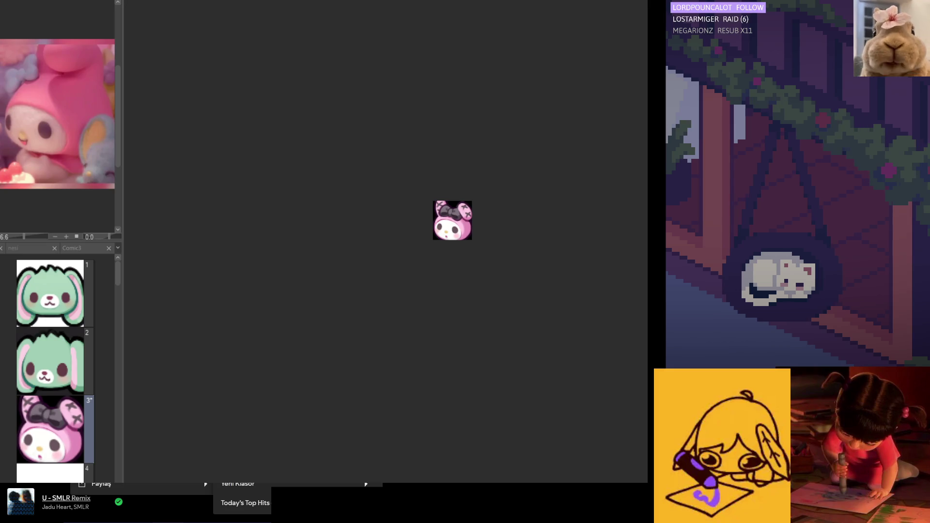
{"action": "key", "text": "Escape"}
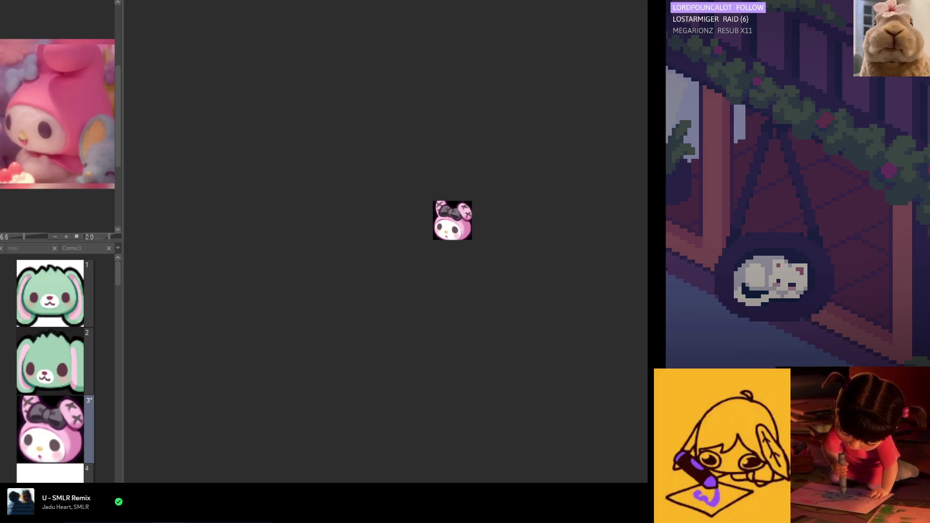
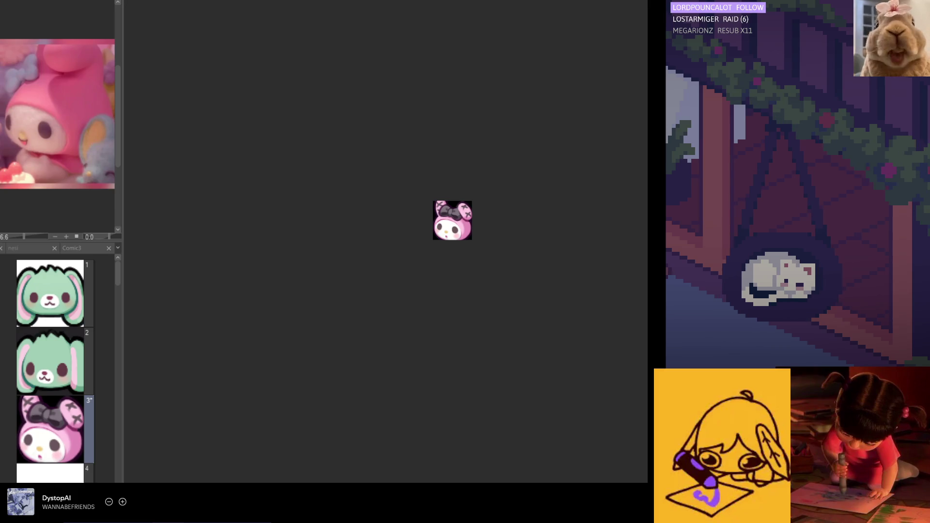
Go to blank page 4 of the Comic3 project and paste the outline bunny art onto it.
{"action": "scroll", "coordinate": [496, 206], "scroll_direction": "up", "scroll_amount": 2}
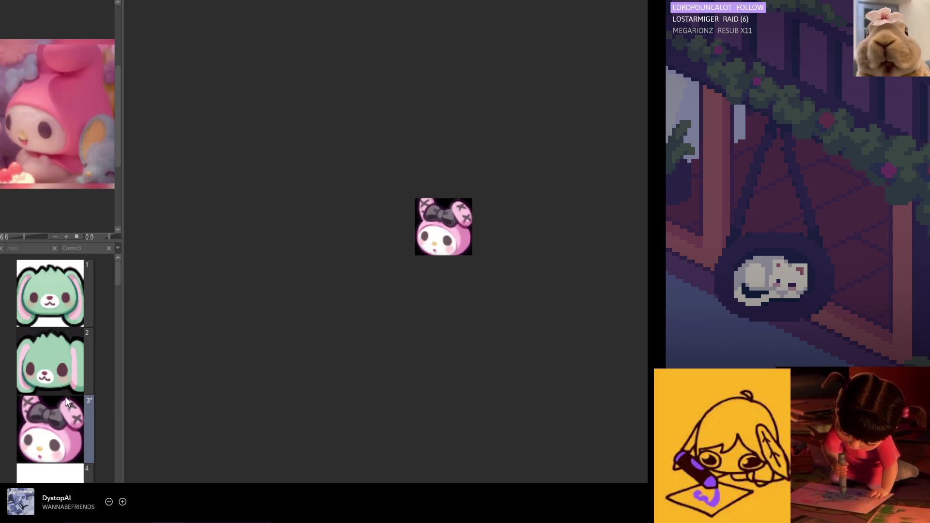
{"action": "scroll", "coordinate": [66, 406], "scroll_direction": "down", "scroll_amount": 2}
{"action": "scroll", "coordinate": [68, 407], "scroll_direction": "down", "scroll_amount": 1}
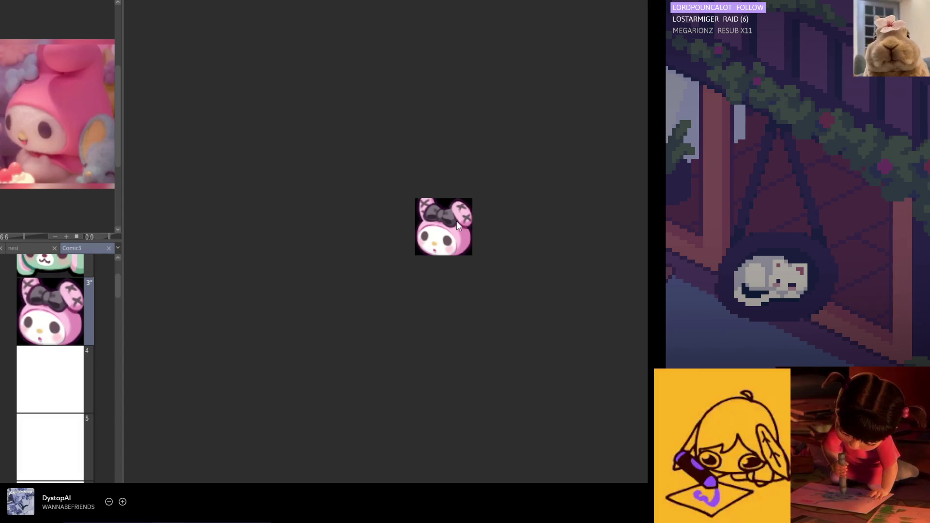
{"action": "scroll", "coordinate": [448, 226], "scroll_direction": "up", "scroll_amount": 2}
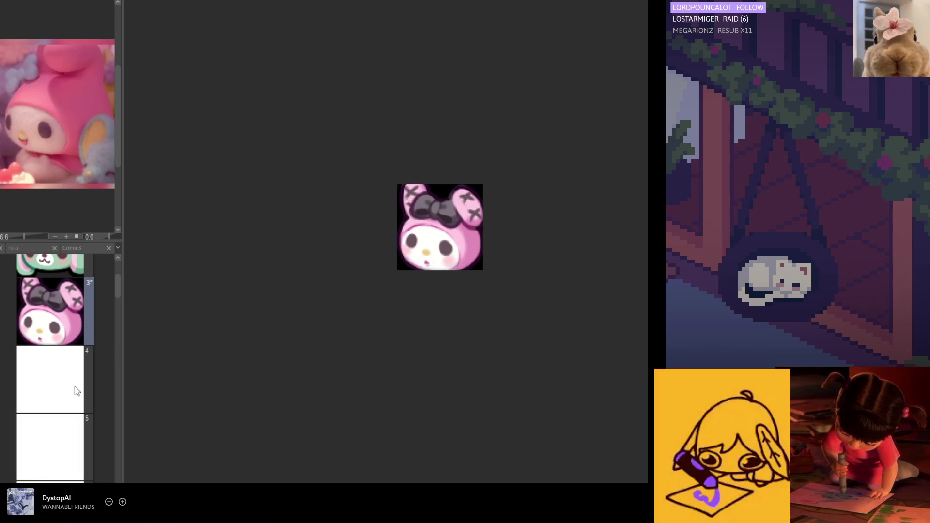
{"action": "double_click", "coordinate": [73, 378]}
{"action": "double_click", "coordinate": [54, 316]}
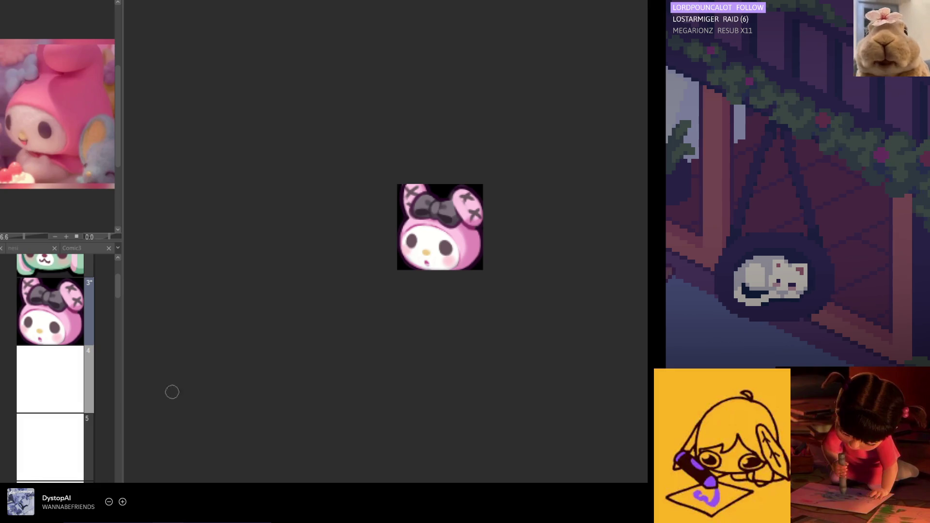
{"action": "double_click", "coordinate": [57, 382]}
{"action": "key", "text": "ctrl+v"}
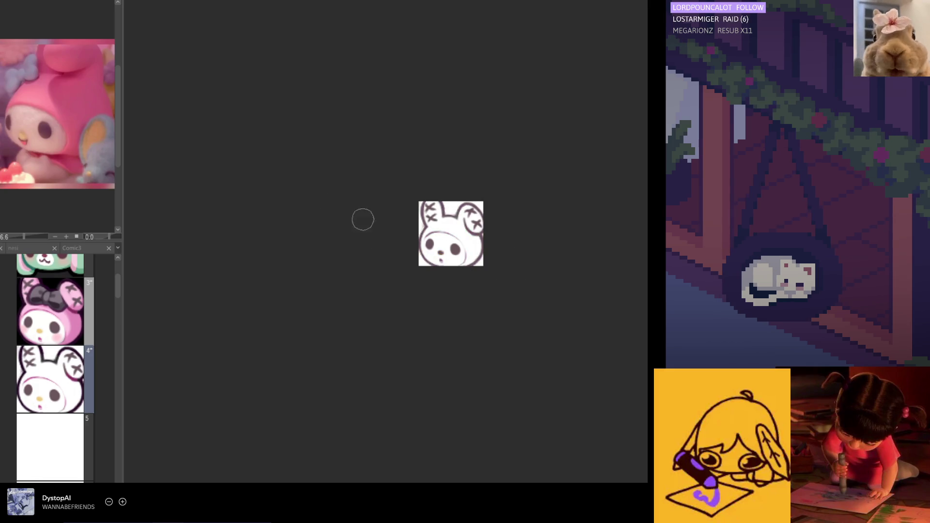
Zoom in on the pasted bunny and erase the small mouth under its nose.
{"action": "scroll", "coordinate": [378, 245], "scroll_direction": "up", "scroll_amount": 1}
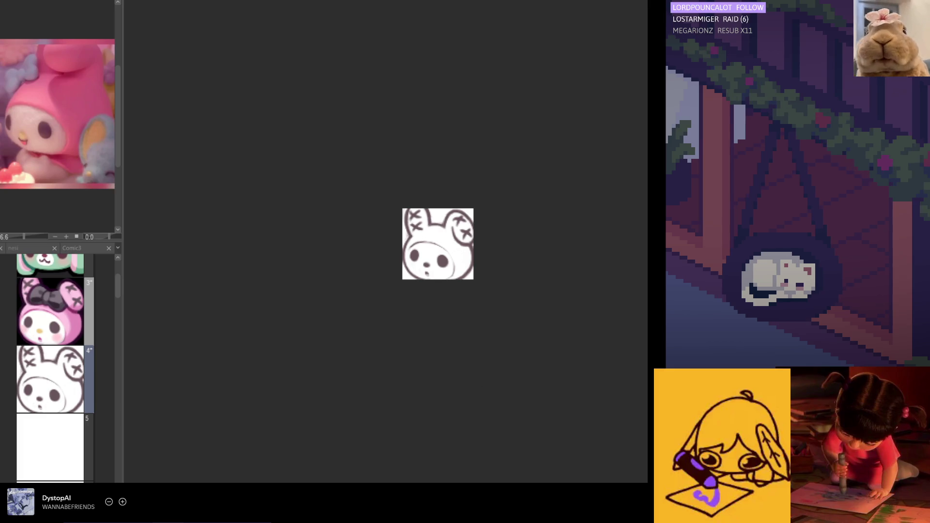
{"action": "scroll", "coordinate": [412, 268], "scroll_direction": "up", "scroll_amount": 3}
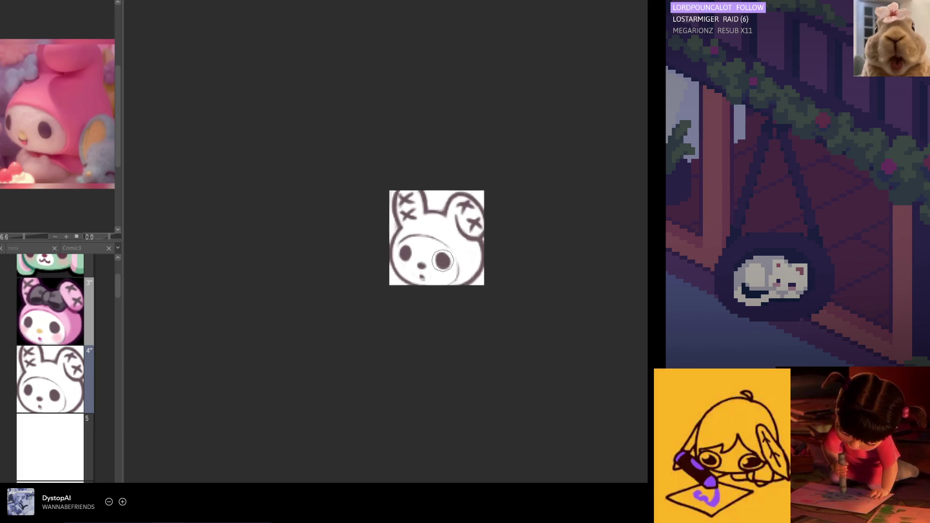
{"action": "scroll", "coordinate": [417, 272], "scroll_direction": "up", "scroll_amount": 1}
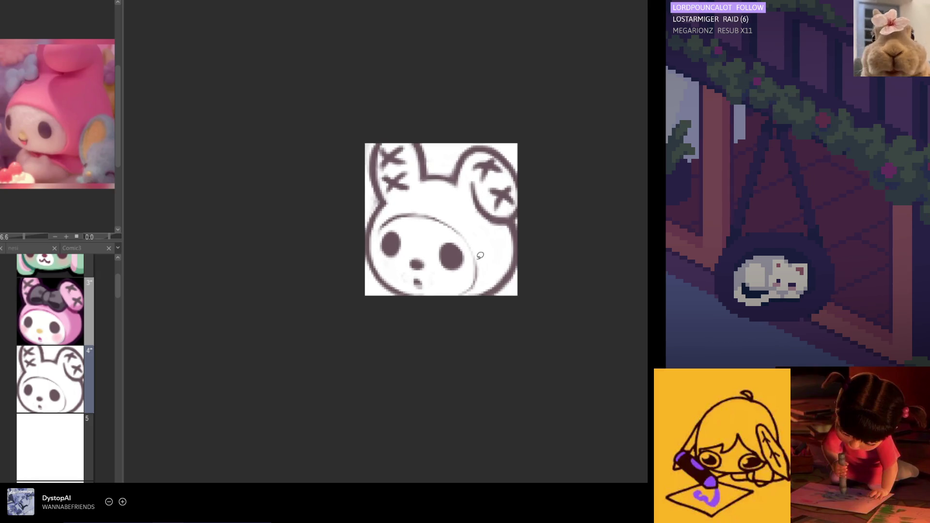
{"action": "mouse_move", "coordinate": [492, 277]}
{"action": "left_mouse_down"}
{"action": "mouse_move", "coordinate": [484, 292]}
{"action": "mouse_move", "coordinate": [438, 296]}
{"action": "mouse_move", "coordinate": [432, 278]}
{"action": "mouse_move", "coordinate": [394, 266]}
{"action": "left_mouse_up"}
{"action": "key", "text": "ctrl+d"}
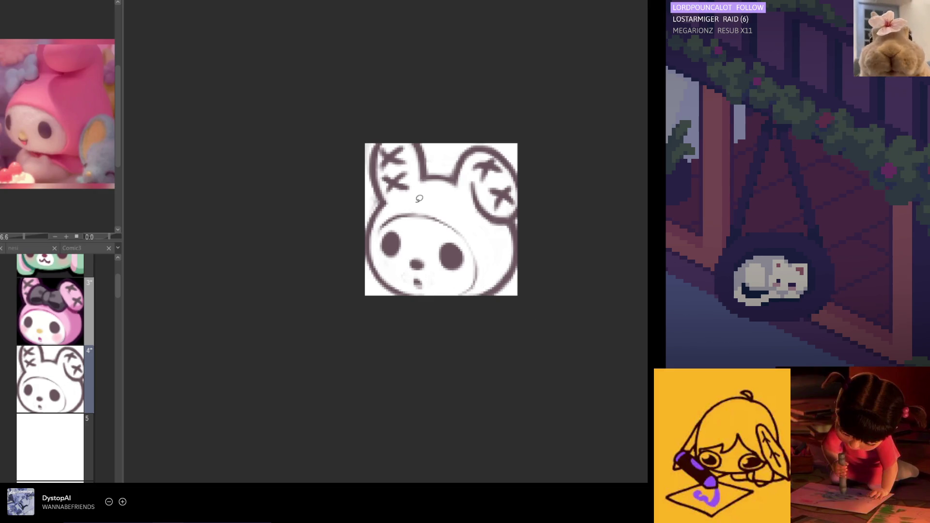
{"action": "left_click_drag", "start_coordinate": [414, 280], "coordinate": [420, 281]}
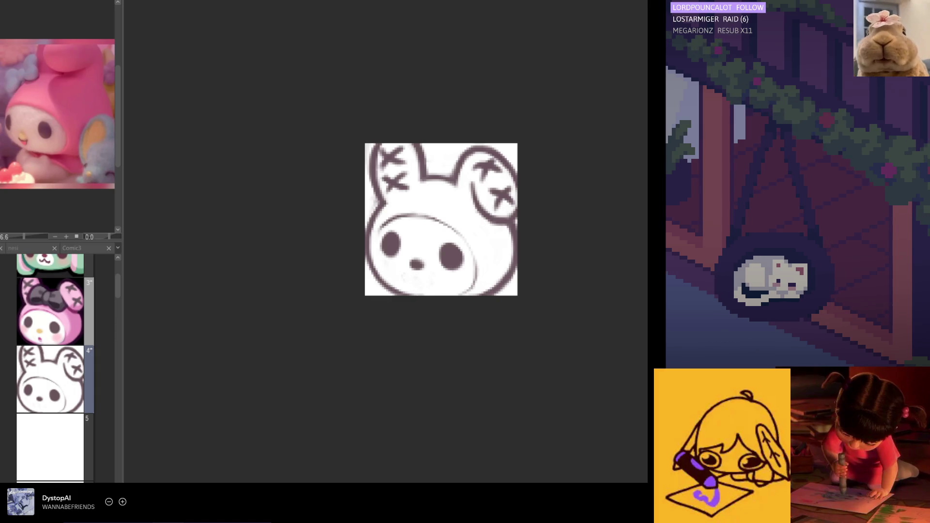
{"action": "mouse_move", "coordinate": [427, 284]}
{"action": "left_mouse_down"}
{"action": "mouse_move", "coordinate": [385, 254]}
{"action": "mouse_move", "coordinate": [375, 223]}
{"action": "mouse_move", "coordinate": [436, 197]}
{"action": "mouse_move", "coordinate": [493, 294]}
{"action": "left_mouse_up"}
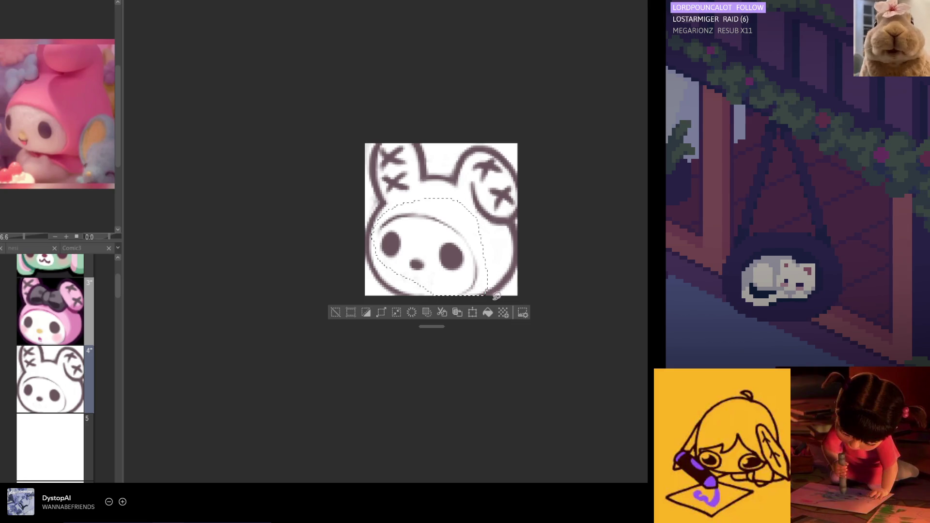
Nudge the selected lower face up slightly, then another face part down slightly.
{"action": "left_click", "coordinate": [471, 313]}
{"action": "left_click_drag", "start_coordinate": [455, 254], "coordinate": [455, 252]}
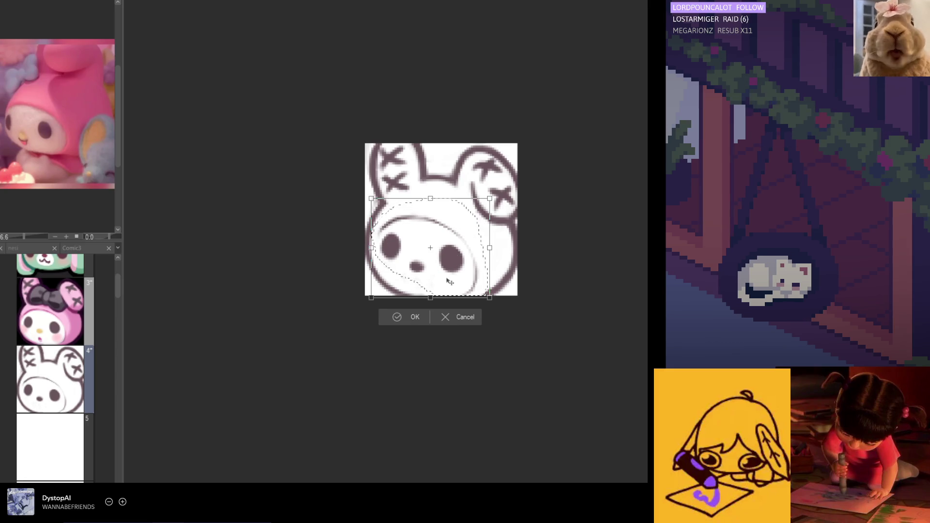
{"action": "left_click", "coordinate": [413, 315]}
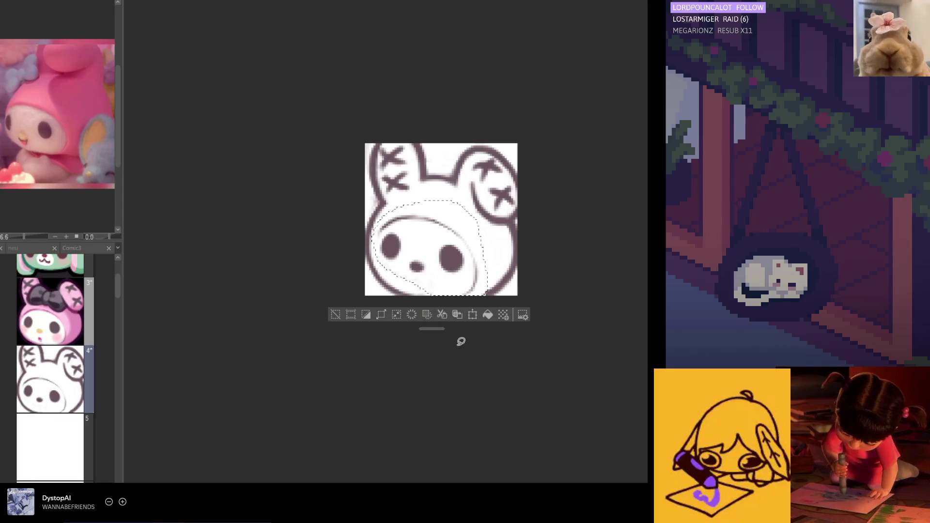
{"action": "left_click", "coordinate": [466, 304]}
{"action": "mouse_move", "coordinate": [468, 281]}
{"action": "left_mouse_down"}
{"action": "mouse_move", "coordinate": [466, 259]}
{"action": "mouse_move", "coordinate": [438, 231]}
{"action": "mouse_move", "coordinate": [402, 223]}
{"action": "mouse_move", "coordinate": [378, 242]}
{"action": "mouse_move", "coordinate": [460, 293]}
{"action": "left_mouse_up"}
{"action": "left_click", "coordinate": [465, 310]}
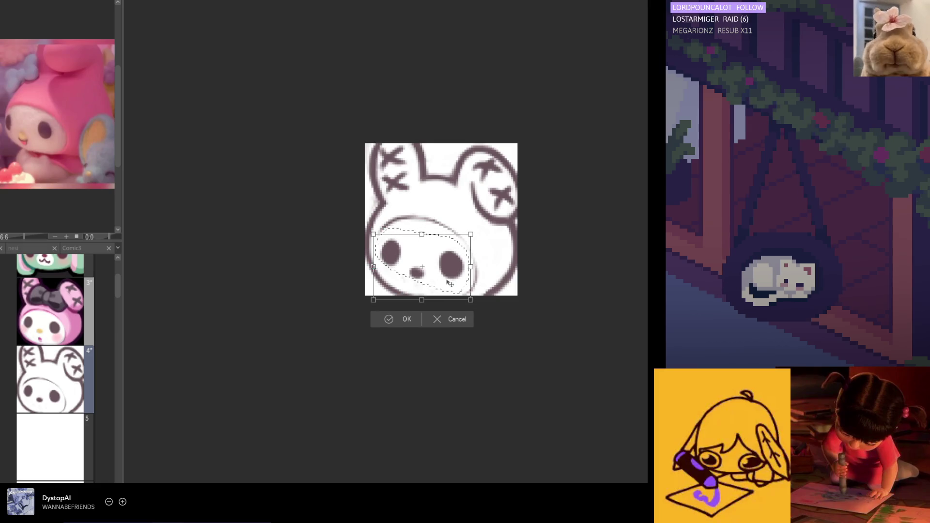
{"action": "left_click_drag", "start_coordinate": [448, 282], "coordinate": [449, 285]}
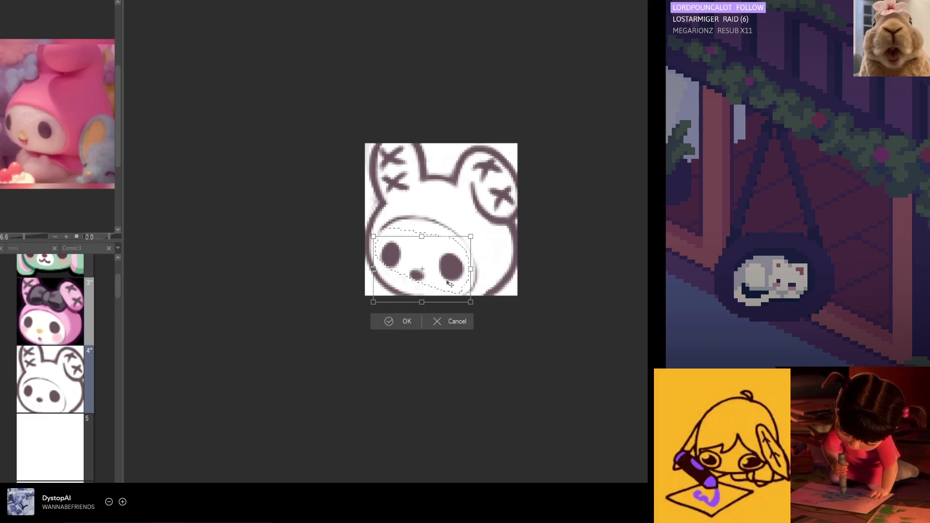
{"action": "left_click", "coordinate": [407, 321]}
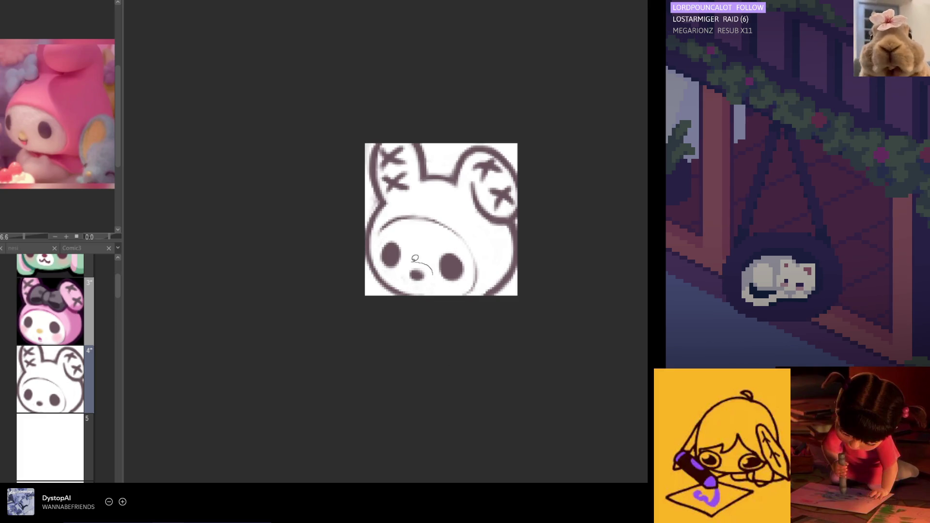
Distort the bunny's nose to make it wider and lower, then deselect.
{"action": "left_click_drag", "start_coordinate": [433, 274], "coordinate": [411, 260]}
{"action": "left_click", "coordinate": [466, 310]}
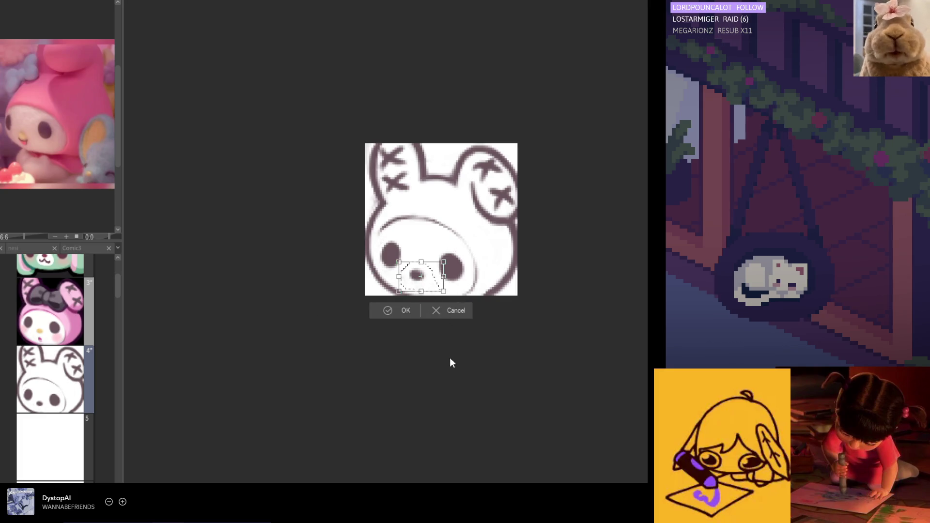
{"action": "left_click_drag", "start_coordinate": [401, 291], "coordinate": [406, 293]}
{"action": "left_click", "coordinate": [406, 311]}
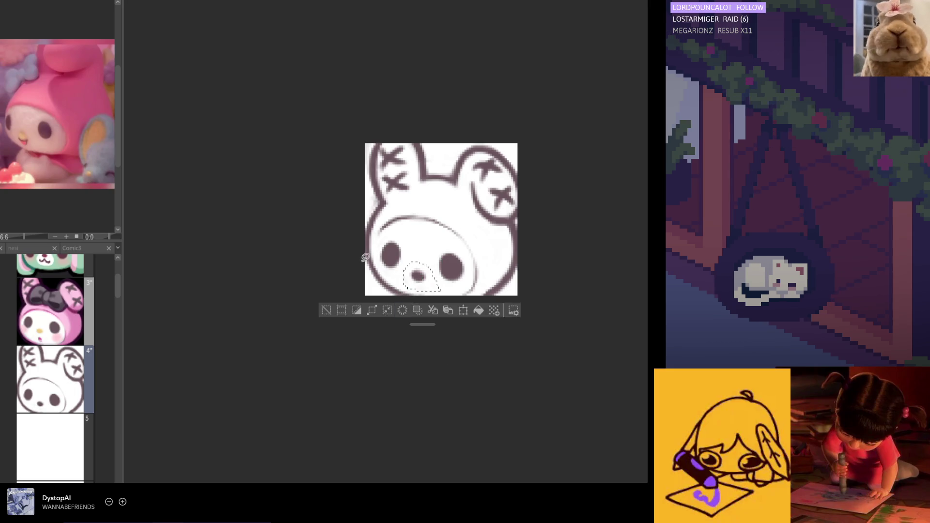
{"action": "key", "text": "ctrl+d"}
{"action": "scroll", "coordinate": [369, 282], "scroll_direction": "down", "scroll_amount": 1}
{"action": "scroll", "coordinate": [374, 305], "scroll_direction": "down", "scroll_amount": 3}
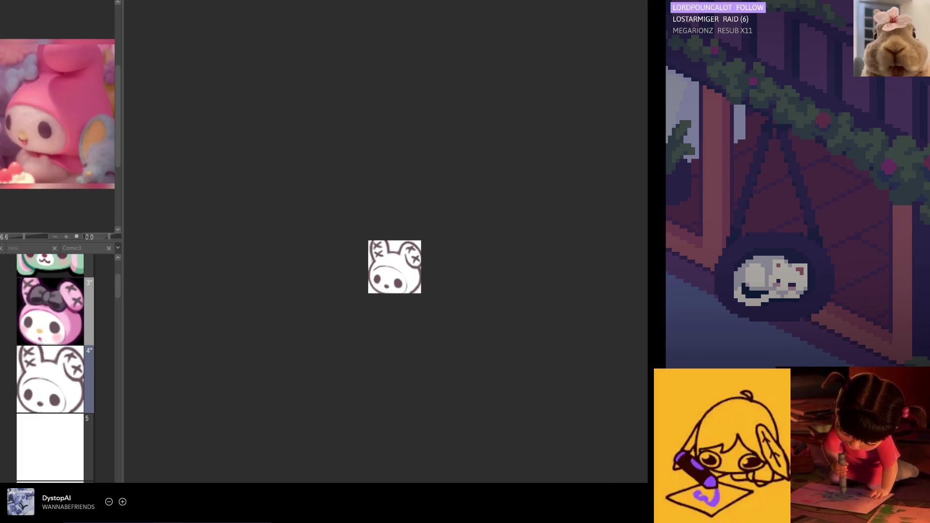
Eyedrop the dark brown line colour from the bunny's ear outline.
{"action": "scroll", "coordinate": [363, 276], "scroll_direction": "up", "scroll_amount": 2}
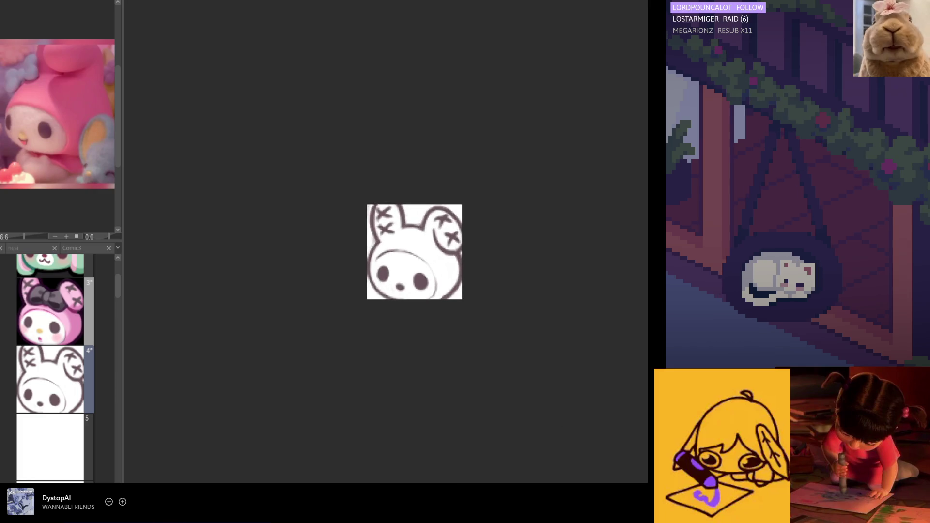
{"action": "scroll", "coordinate": [449, 244], "scroll_direction": "up", "scroll_amount": 2}
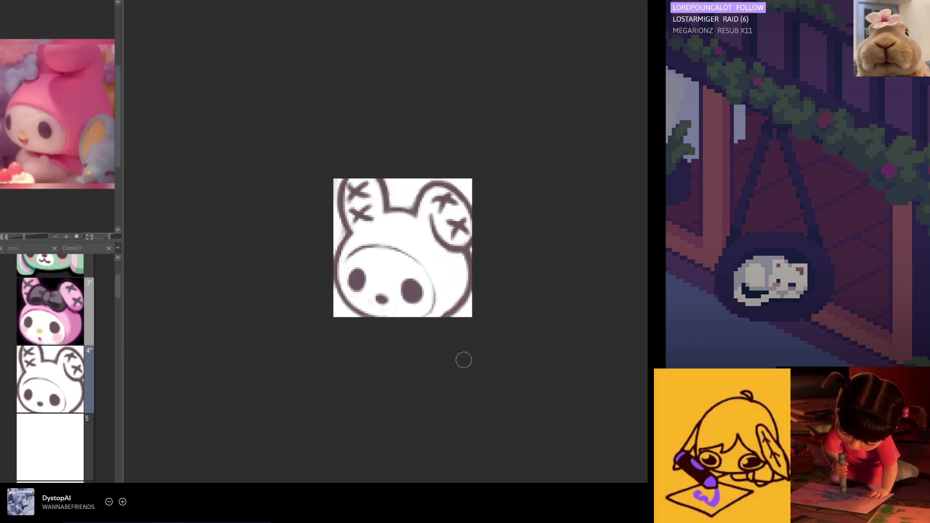
{"action": "scroll", "coordinate": [395, 306], "scroll_direction": "up", "scroll_amount": 1}
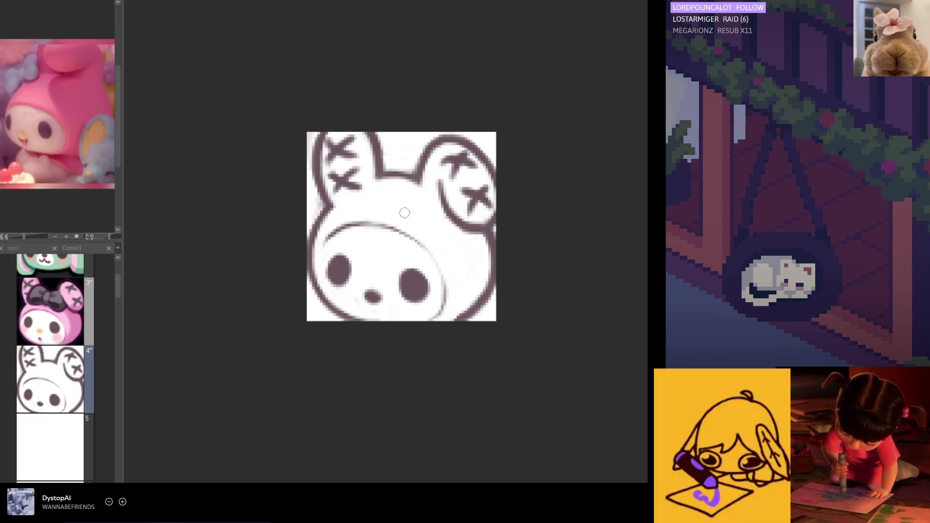
{"action": "left_click", "coordinate": [331, 203], "text": "alt"}
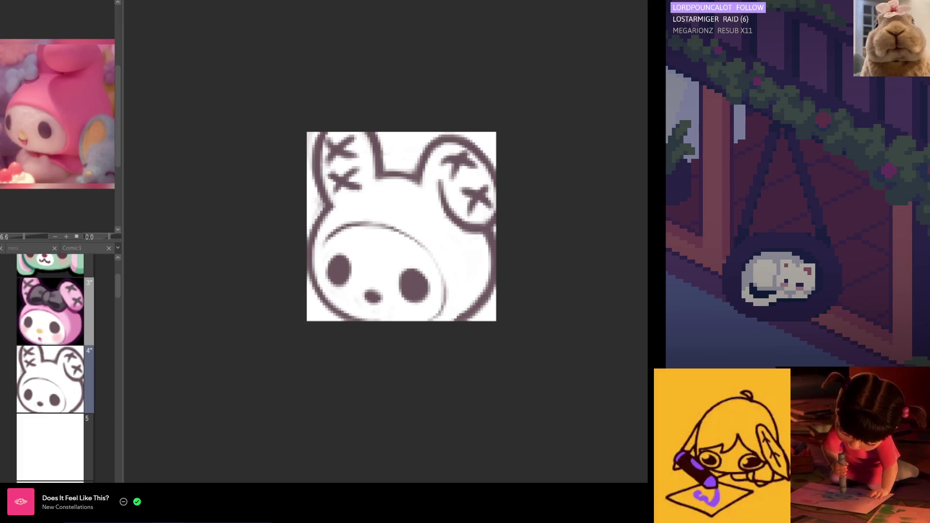
{"action": "right_click", "coordinate": [58, 499]}
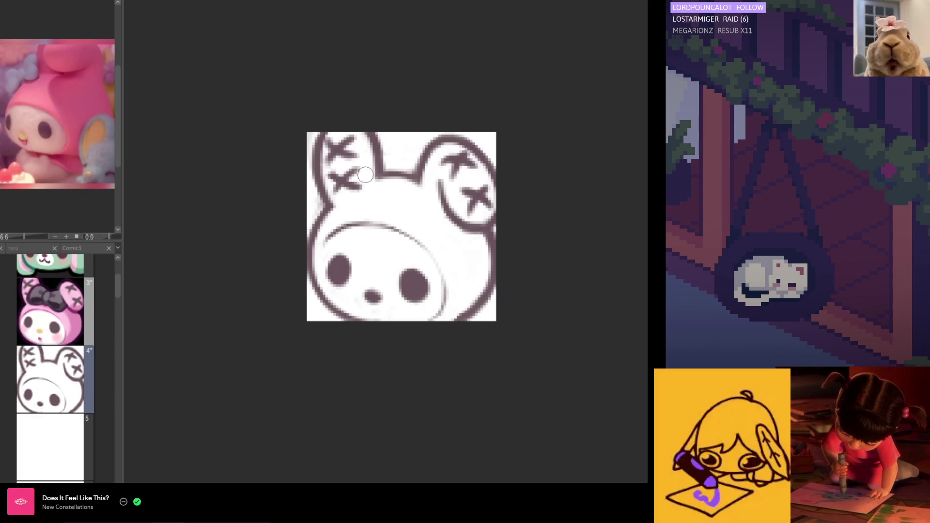
{"action": "mouse_move", "coordinate": [314, 229]}
{"action": "left_mouse_down"}
{"action": "mouse_move", "coordinate": [367, 160]}
{"action": "mouse_move", "coordinate": [339, 179]}
{"action": "mouse_move", "coordinate": [353, 191]}
{"action": "mouse_move", "coordinate": [366, 172]}
{"action": "mouse_move", "coordinate": [348, 174]}
{"action": "mouse_move", "coordinate": [329, 198]}
{"action": "mouse_move", "coordinate": [335, 207]}
{"action": "mouse_move", "coordinate": [319, 201]}
{"action": "mouse_move", "coordinate": [336, 193]}
{"action": "mouse_move", "coordinate": [308, 181]}
{"action": "left_mouse_up"}
Undo the last shading strokes and erase the left ear and the spike atop the head.
{"action": "key", "text": "ctrl+z"}
{"action": "key", "text": "ctrl+z"}
{"action": "mouse_move", "coordinate": [375, 158]}
{"action": "left_mouse_down"}
{"action": "mouse_move", "coordinate": [339, 162]}
{"action": "mouse_move", "coordinate": [351, 160]}
{"action": "mouse_move", "coordinate": [310, 213]}
{"action": "mouse_move", "coordinate": [333, 221]}
{"action": "mouse_move", "coordinate": [348, 191]}
{"action": "mouse_move", "coordinate": [322, 208]}
{"action": "left_mouse_up"}
{"action": "mouse_move", "coordinate": [358, 170]}
{"action": "left_mouse_down"}
{"action": "mouse_move", "coordinate": [315, 213]}
{"action": "mouse_move", "coordinate": [337, 177]}
{"action": "mouse_move", "coordinate": [297, 172]}
{"action": "mouse_move", "coordinate": [289, 143]}
{"action": "mouse_move", "coordinate": [319, 146]}
{"action": "mouse_move", "coordinate": [302, 167]}
{"action": "mouse_move", "coordinate": [335, 151]}
{"action": "left_mouse_up"}
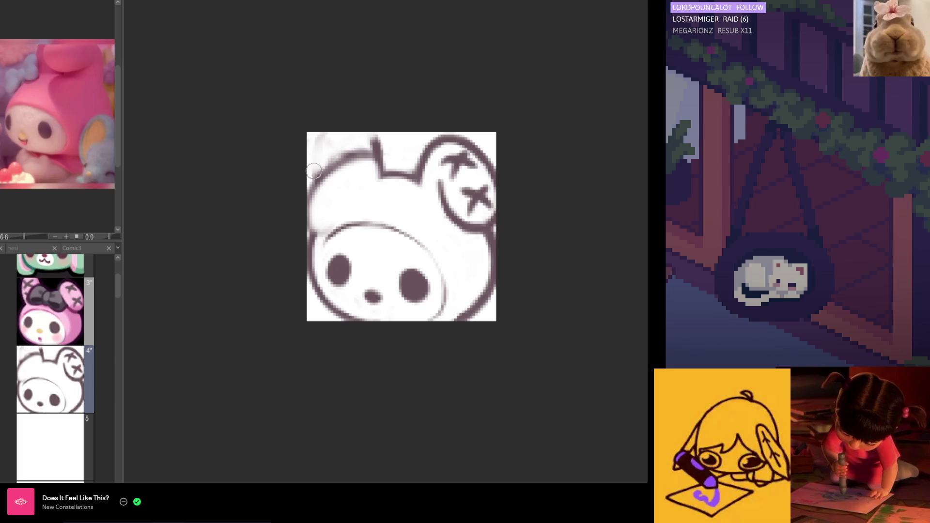
{"action": "left_click_drag", "start_coordinate": [403, 157], "coordinate": [375, 138]}
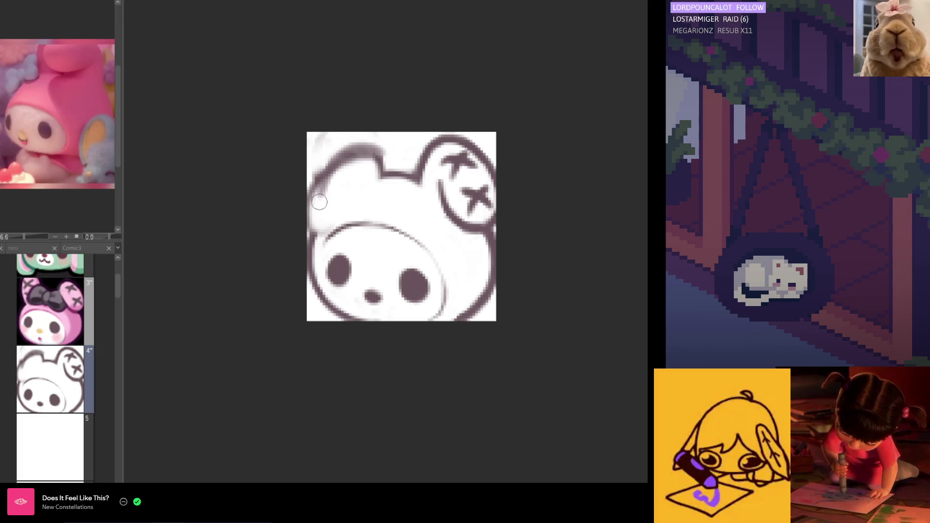
Redraw the head's upper-left outline as a smooth, bold rounded curve.
{"action": "mouse_move", "coordinate": [377, 162]}
{"action": "left_mouse_down"}
{"action": "mouse_move", "coordinate": [313, 175]}
{"action": "mouse_move", "coordinate": [312, 213]}
{"action": "left_mouse_up"}
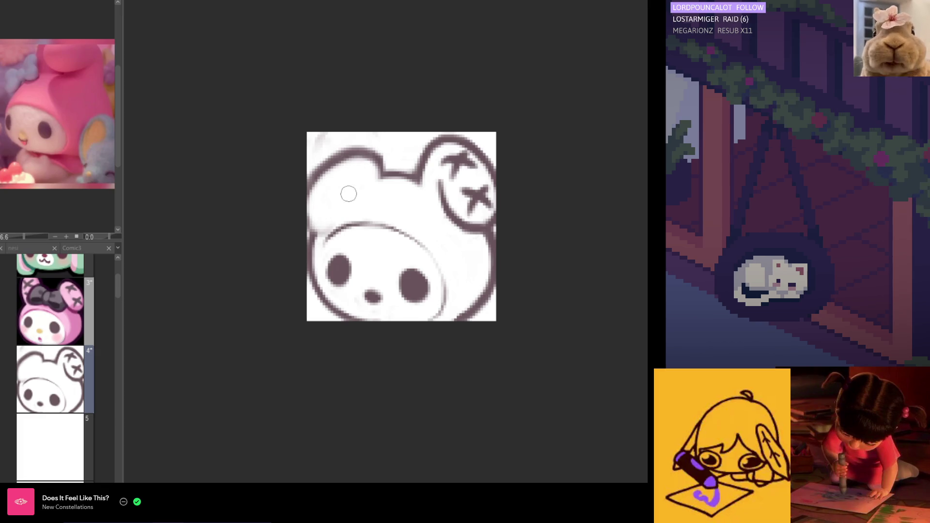
{"action": "mouse_move", "coordinate": [308, 216]}
{"action": "left_mouse_down"}
{"action": "mouse_move", "coordinate": [320, 207]}
{"action": "mouse_move", "coordinate": [303, 242]}
{"action": "mouse_move", "coordinate": [356, 203]}
{"action": "left_mouse_up"}
{"action": "mouse_move", "coordinate": [326, 231]}
{"action": "left_mouse_down"}
{"action": "mouse_move", "coordinate": [356, 202]}
{"action": "mouse_move", "coordinate": [310, 237]}
{"action": "left_mouse_up"}
{"action": "left_click_drag", "start_coordinate": [356, 207], "coordinate": [318, 237]}
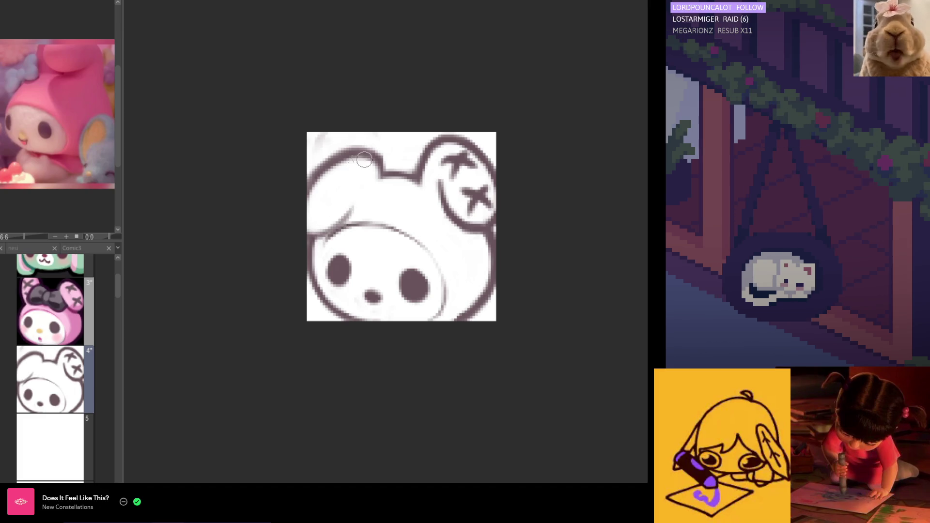
{"action": "left_click_drag", "start_coordinate": [365, 147], "coordinate": [308, 204]}
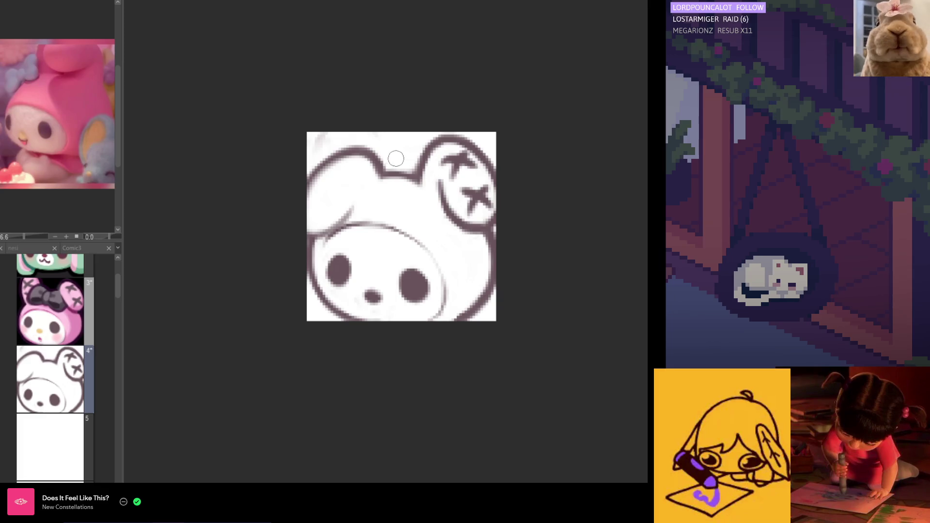
{"action": "mouse_move", "coordinate": [368, 182]}
{"action": "left_mouse_down"}
{"action": "mouse_move", "coordinate": [409, 183]}
{"action": "mouse_move", "coordinate": [408, 165]}
{"action": "mouse_move", "coordinate": [423, 172]}
{"action": "mouse_move", "coordinate": [453, 141]}
{"action": "mouse_move", "coordinate": [484, 151]}
{"action": "mouse_move", "coordinate": [488, 186]}
{"action": "left_mouse_up"}
{"action": "key", "text": "ctrl+z"}
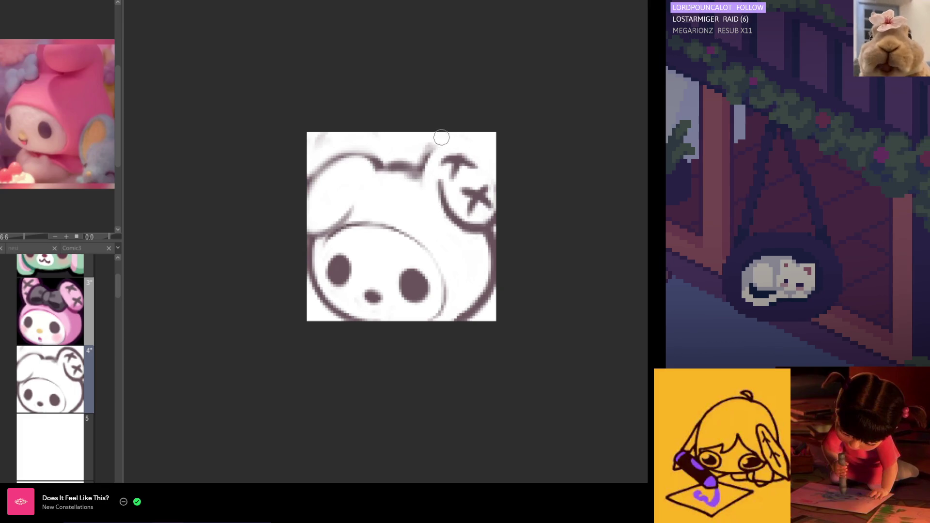
Replace the right ear's X mark with a curled, drooping ear outline.
{"action": "mouse_move", "coordinate": [444, 137]}
{"action": "left_mouse_down"}
{"action": "mouse_move", "coordinate": [421, 149]}
{"action": "mouse_move", "coordinate": [461, 154]}
{"action": "mouse_move", "coordinate": [450, 204]}
{"action": "mouse_move", "coordinate": [480, 203]}
{"action": "mouse_move", "coordinate": [485, 185]}
{"action": "left_mouse_up"}
{"action": "key", "text": "ctrl+z"}
{"action": "mouse_move", "coordinate": [438, 213]}
{"action": "left_mouse_down"}
{"action": "mouse_move", "coordinate": [465, 259]}
{"action": "mouse_move", "coordinate": [427, 237]}
{"action": "mouse_move", "coordinate": [451, 252]}
{"action": "left_mouse_up"}
{"action": "key", "text": "ctrl+z"}
{"action": "key", "text": "ctrl+z"}
{"action": "mouse_move", "coordinate": [425, 207]}
{"action": "left_mouse_down"}
{"action": "mouse_move", "coordinate": [445, 254]}
{"action": "mouse_move", "coordinate": [482, 230]}
{"action": "mouse_move", "coordinate": [468, 225]}
{"action": "left_mouse_up"}
{"action": "left_click_drag", "start_coordinate": [455, 181], "coordinate": [487, 211]}
{"action": "mouse_move", "coordinate": [426, 160]}
{"action": "left_mouse_down"}
{"action": "mouse_move", "coordinate": [477, 178]}
{"action": "mouse_move", "coordinate": [438, 177]}
{"action": "mouse_move", "coordinate": [422, 197]}
{"action": "left_mouse_up"}
{"action": "key", "text": "h"}
{"action": "mouse_move", "coordinate": [472, 162]}
{"action": "left_mouse_down"}
{"action": "mouse_move", "coordinate": [411, 215]}
{"action": "mouse_move", "coordinate": [449, 195]}
{"action": "mouse_move", "coordinate": [438, 228]}
{"action": "mouse_move", "coordinate": [455, 226]}
{"action": "mouse_move", "coordinate": [436, 242]}
{"action": "mouse_move", "coordinate": [446, 200]}
{"action": "mouse_move", "coordinate": [460, 227]}
{"action": "mouse_move", "coordinate": [475, 193]}
{"action": "mouse_move", "coordinate": [480, 203]}
{"action": "mouse_move", "coordinate": [464, 222]}
{"action": "mouse_move", "coordinate": [459, 187]}
{"action": "mouse_move", "coordinate": [496, 254]}
{"action": "mouse_move", "coordinate": [491, 213]}
{"action": "mouse_move", "coordinate": [492, 234]}
{"action": "left_mouse_up"}
{"action": "key", "text": "h"}
{"action": "mouse_move", "coordinate": [477, 186]}
{"action": "left_mouse_down"}
{"action": "mouse_move", "coordinate": [492, 223]}
{"action": "mouse_move", "coordinate": [479, 179]}
{"action": "mouse_move", "coordinate": [431, 175]}
{"action": "mouse_move", "coordinate": [477, 196]}
{"action": "mouse_move", "coordinate": [490, 232]}
{"action": "mouse_move", "coordinate": [466, 257]}
{"action": "mouse_move", "coordinate": [445, 241]}
{"action": "left_mouse_up"}
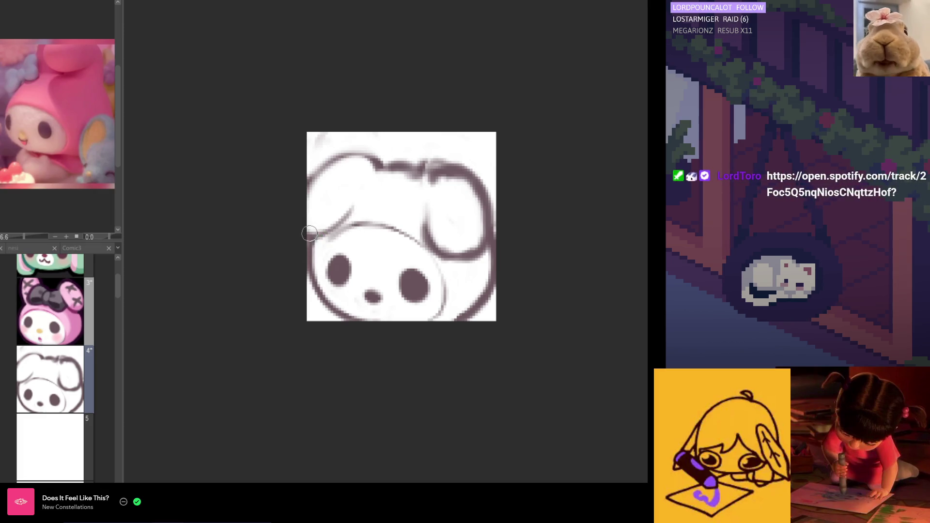
Redraw and thicken the head's lower-left outline, mirroring the canvas to check.
{"action": "mouse_move", "coordinate": [350, 208]}
{"action": "left_mouse_down"}
{"action": "mouse_move", "coordinate": [317, 213]}
{"action": "mouse_move", "coordinate": [342, 204]}
{"action": "left_mouse_up"}
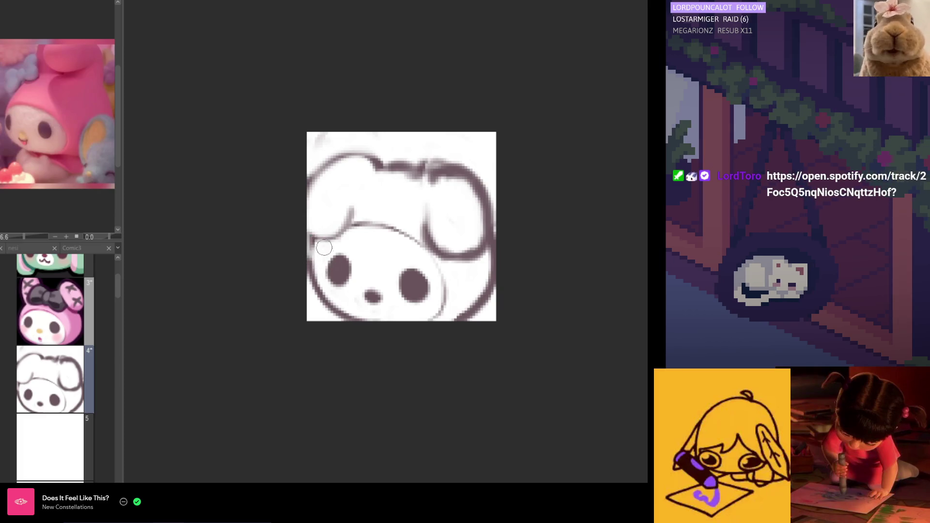
{"action": "left_click_drag", "start_coordinate": [310, 247], "coordinate": [334, 259]}
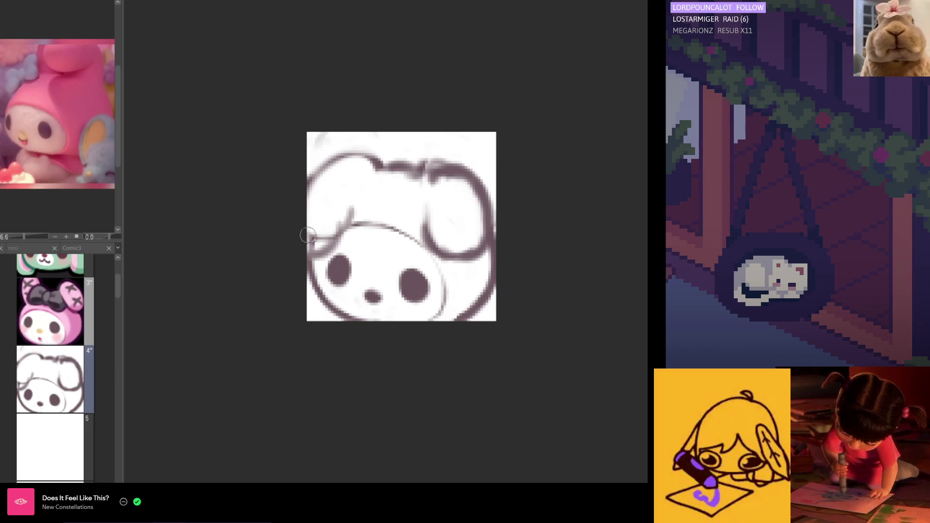
{"action": "key", "text": "ctrl+z"}
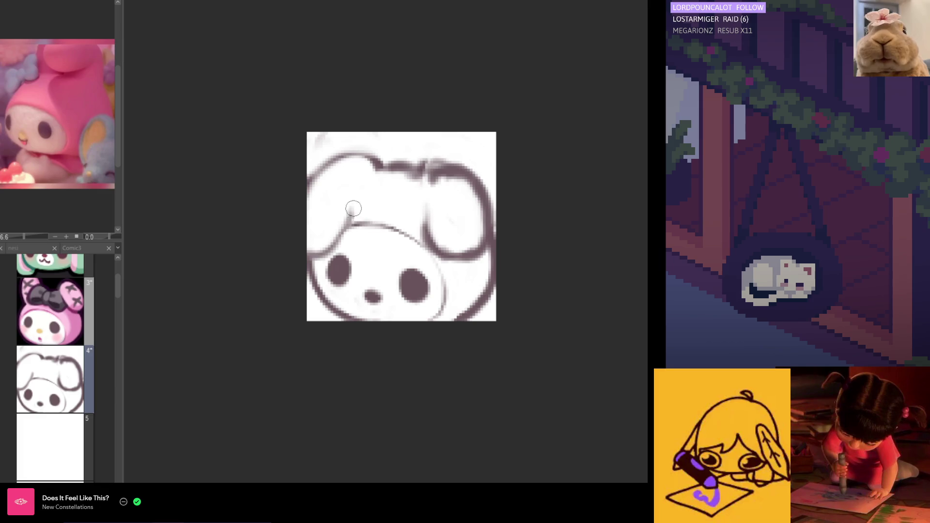
{"action": "left_click_drag", "start_coordinate": [351, 207], "coordinate": [322, 255]}
{"action": "left_click_drag", "start_coordinate": [345, 200], "coordinate": [322, 255]}
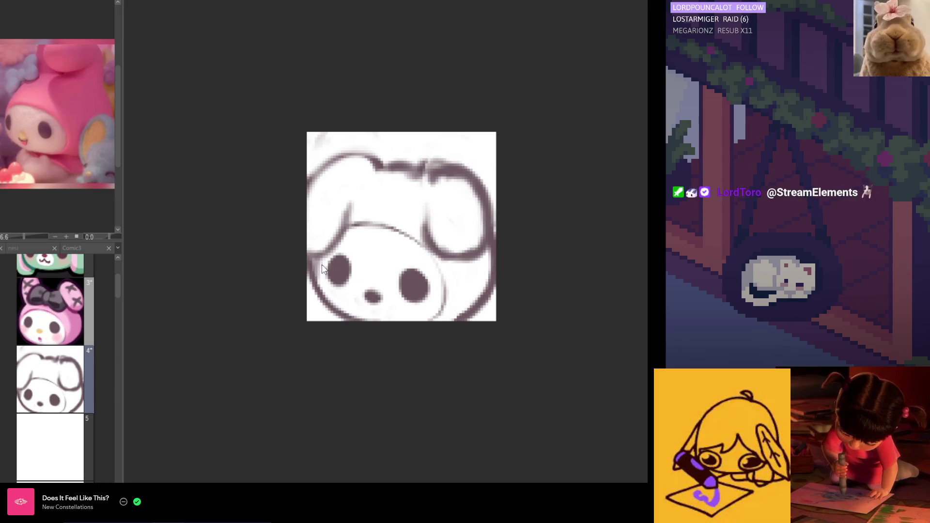
{"action": "left_click_drag", "start_coordinate": [314, 269], "coordinate": [325, 298]}
{"action": "mouse_move", "coordinate": [320, 252]}
{"action": "left_mouse_down"}
{"action": "mouse_move", "coordinate": [317, 303]}
{"action": "mouse_move", "coordinate": [330, 313]}
{"action": "mouse_move", "coordinate": [347, 305]}
{"action": "left_mouse_up"}
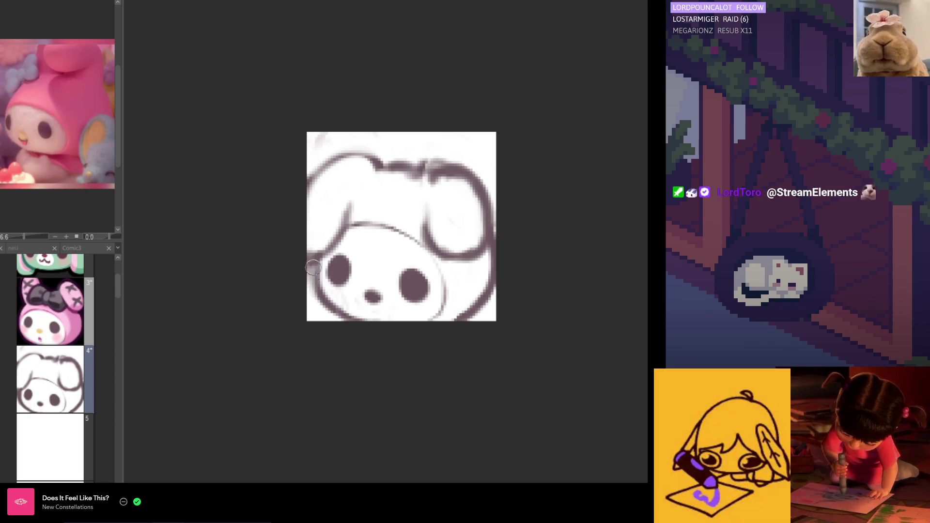
{"action": "mouse_move", "coordinate": [314, 264]}
{"action": "left_mouse_down"}
{"action": "mouse_move", "coordinate": [317, 305]}
{"action": "mouse_move", "coordinate": [334, 309]}
{"action": "left_mouse_up"}
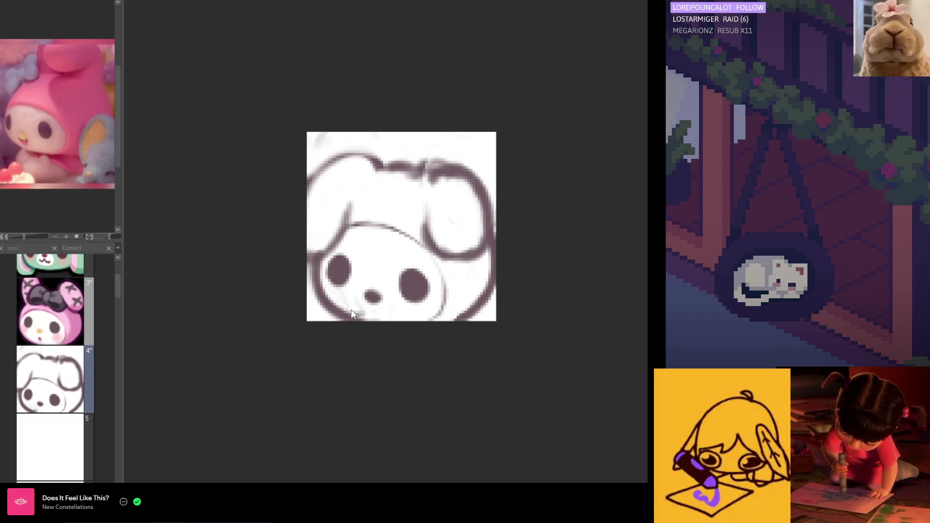
{"action": "key", "text": "h"}
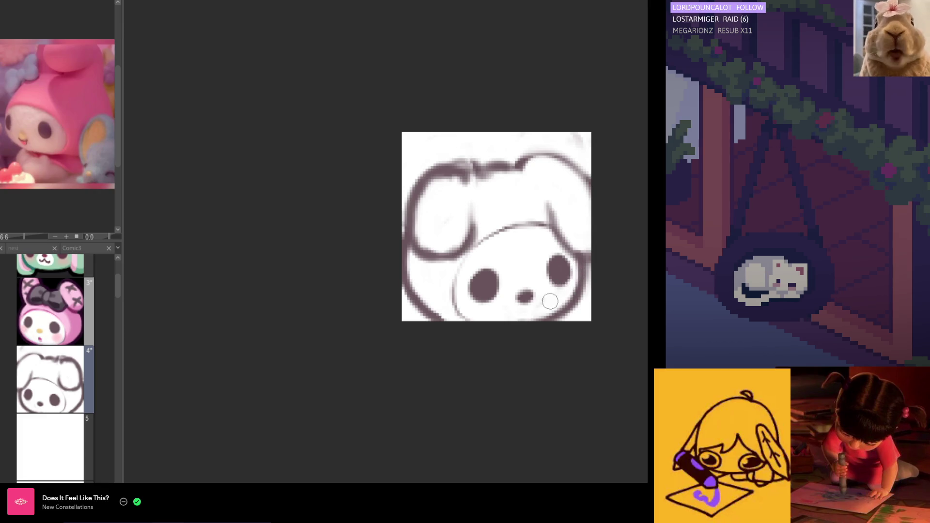
{"action": "key", "text": "h"}
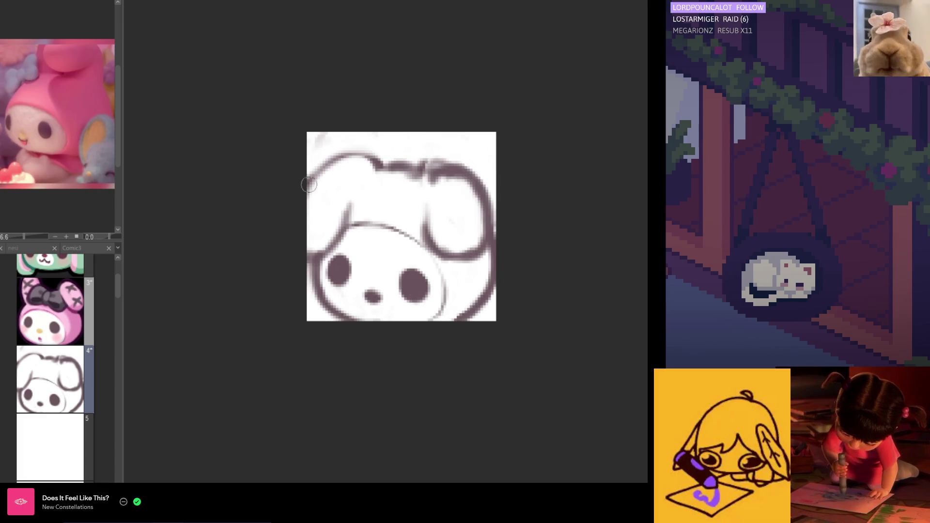
{"action": "left_click_drag", "start_coordinate": [364, 260], "coordinate": [350, 244]}
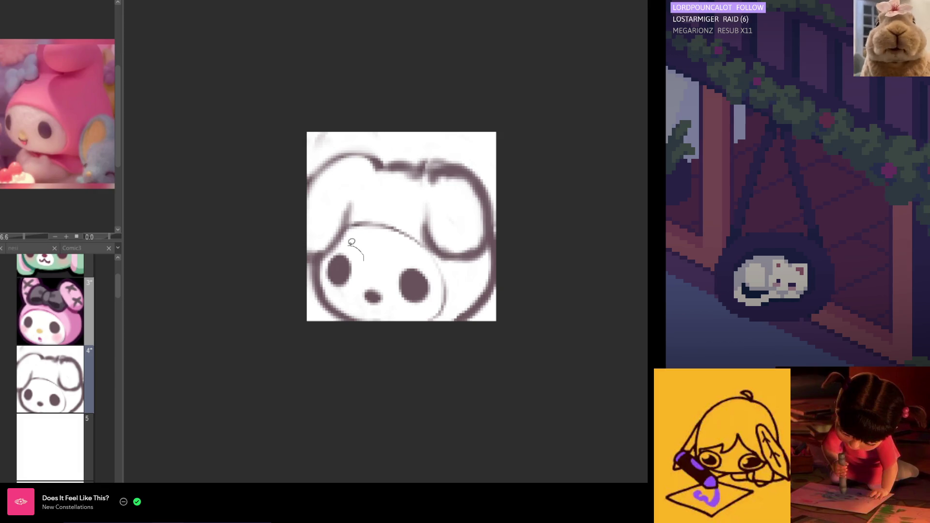
Lasso the right-hand eye and slightly enlarge and reposition it with Transform.
{"action": "left_click_drag", "start_coordinate": [336, 281], "coordinate": [339, 284]}
{"action": "left_click", "coordinate": [383, 269]}
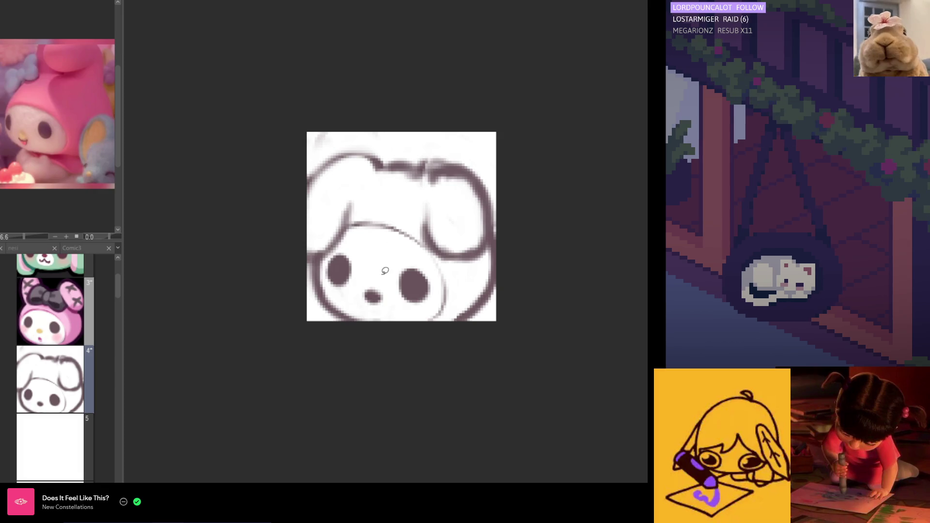
{"action": "mouse_move", "coordinate": [402, 252]}
{"action": "left_mouse_down"}
{"action": "mouse_move", "coordinate": [395, 264]}
{"action": "mouse_move", "coordinate": [440, 290]}
{"action": "mouse_move", "coordinate": [399, 302]}
{"action": "mouse_move", "coordinate": [411, 307]}
{"action": "left_mouse_up"}
{"action": "left_click", "coordinate": [409, 268]}
{"action": "left_click", "coordinate": [395, 252]}
{"action": "mouse_move", "coordinate": [434, 261]}
{"action": "left_mouse_down"}
{"action": "mouse_move", "coordinate": [395, 263]}
{"action": "mouse_move", "coordinate": [431, 283]}
{"action": "left_mouse_up"}
{"action": "left_click", "coordinate": [455, 330]}
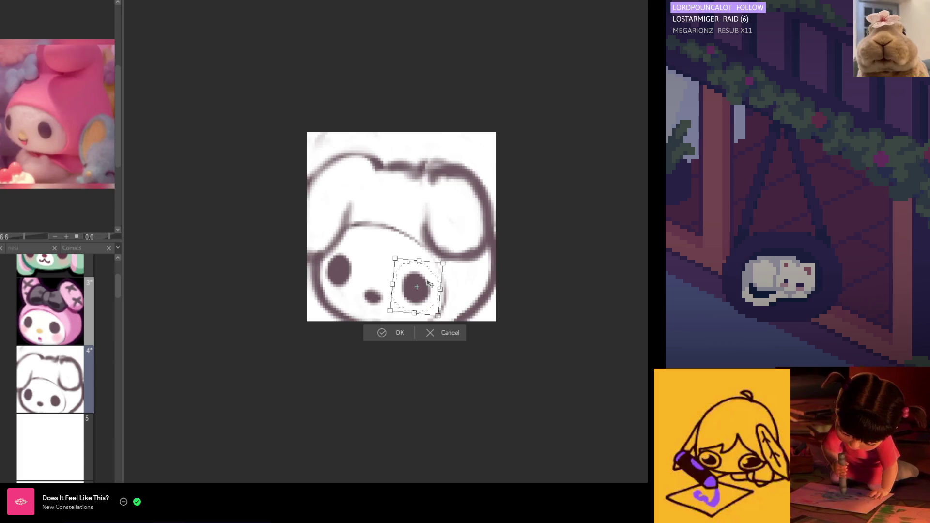
{"action": "left_click", "coordinate": [391, 332]}
{"action": "left_click_drag", "start_coordinate": [367, 256], "coordinate": [347, 292]}
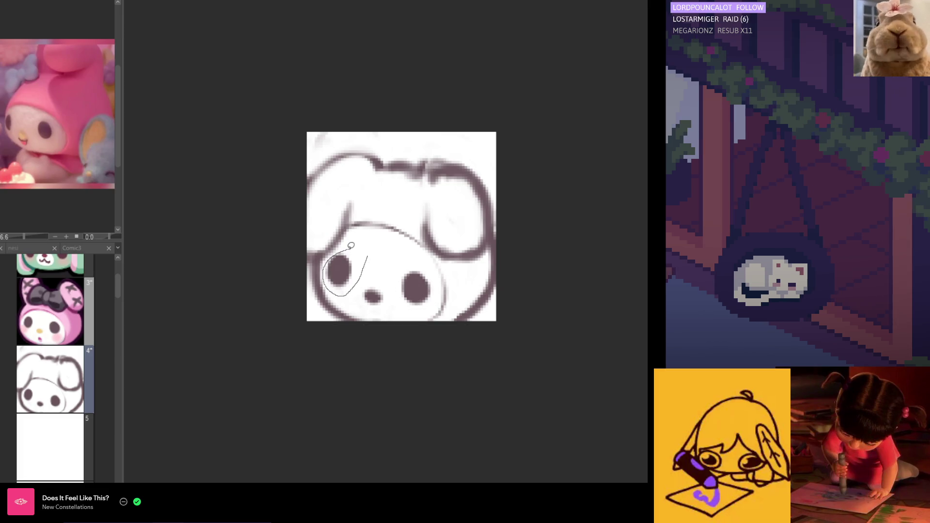